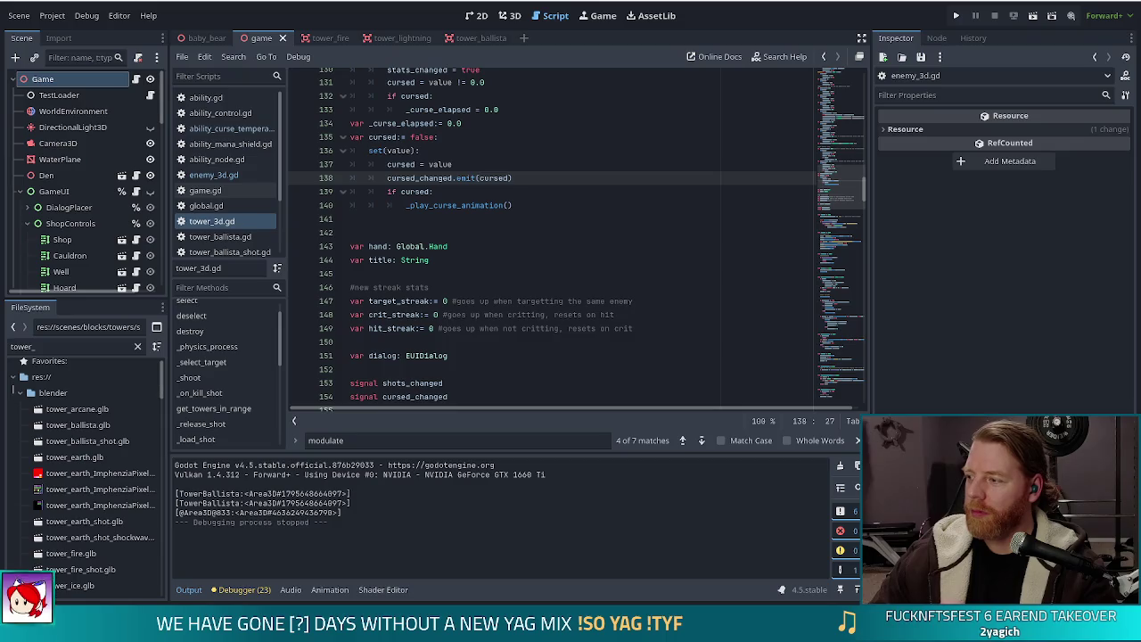
Step: Switch to the browser's Alpine Lake Steam page and start playing its trailer
key("alt+Tab")
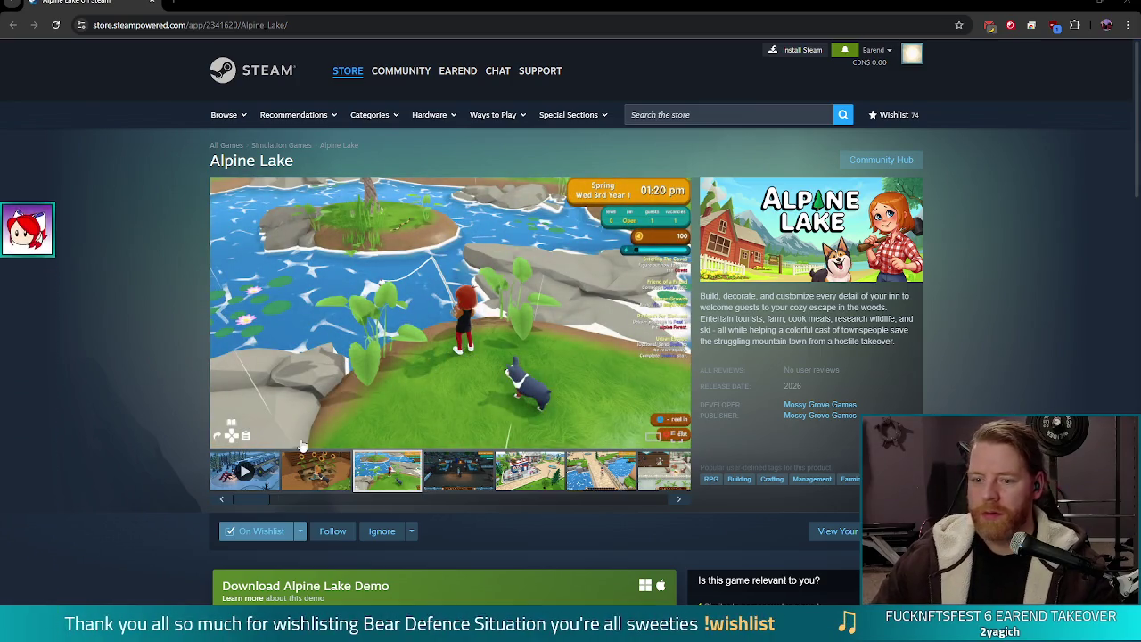
left_click(228, 476)
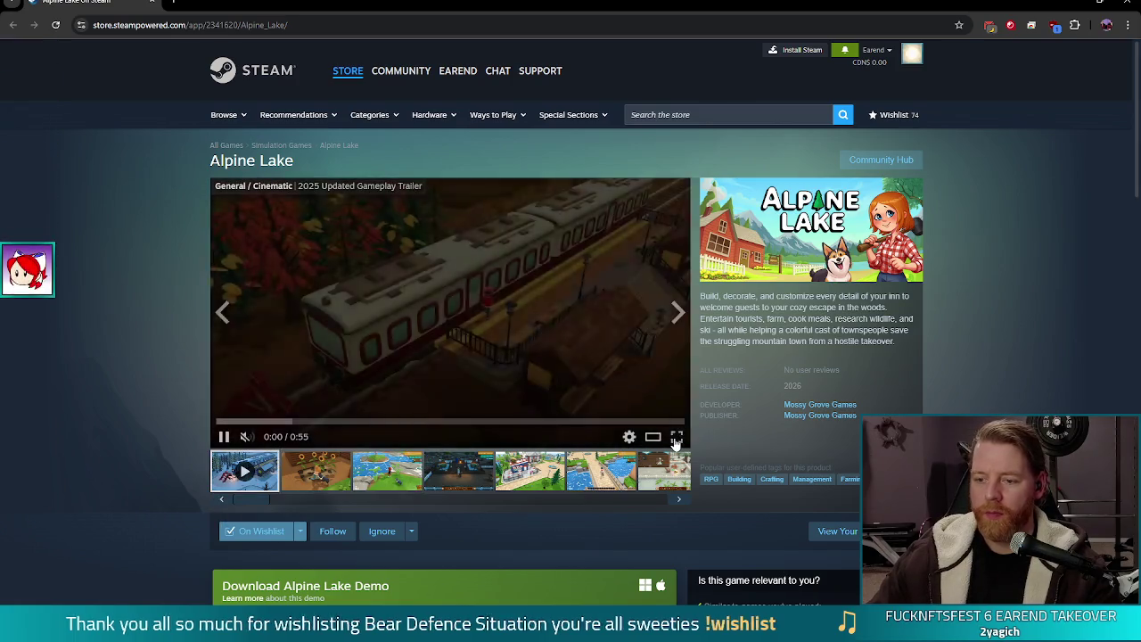
Step: Watch the Alpine Lake gameplay trailer in full screen
left_click(678, 436)
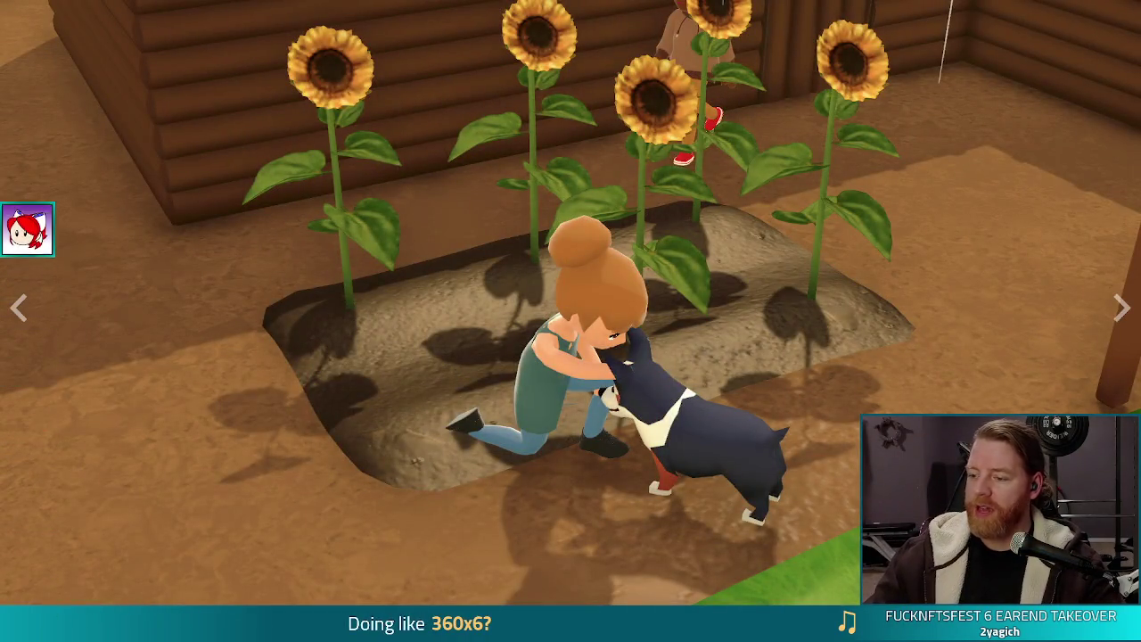
Step: Exit the full-screen media view and close the browser to return to Godot
key("Escape")
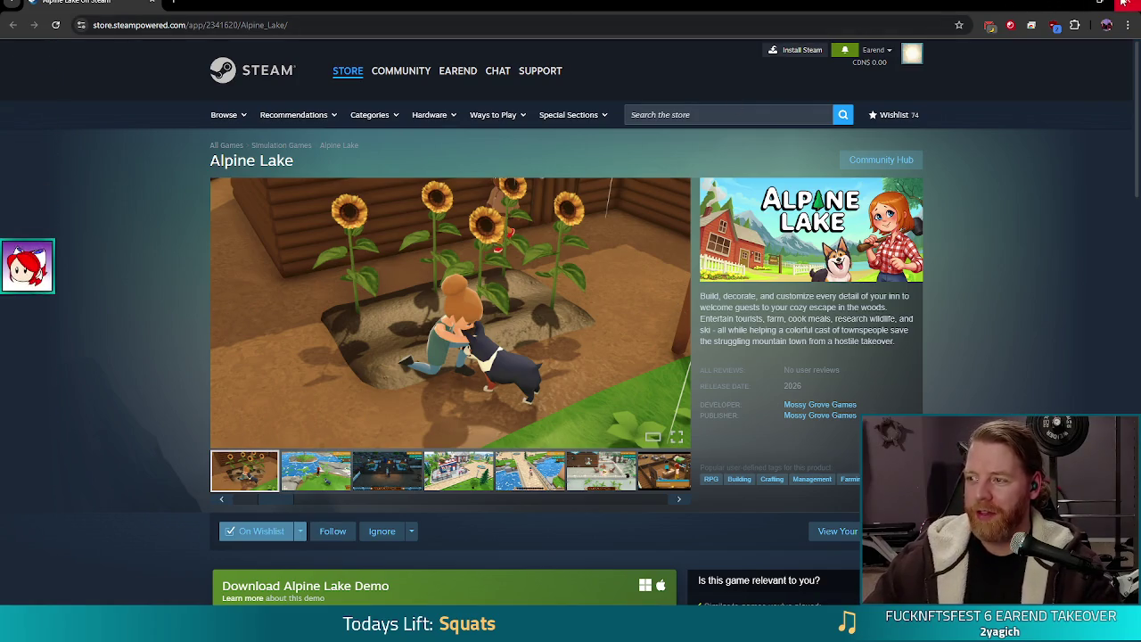
left_click(1125, 3)
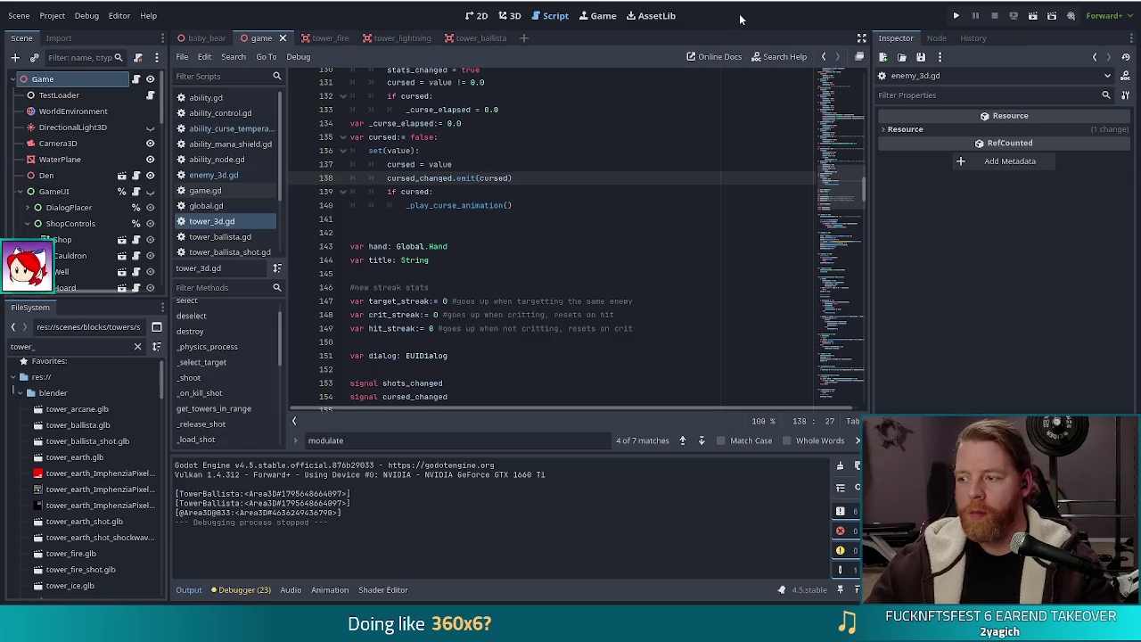
left_click(530, 179)
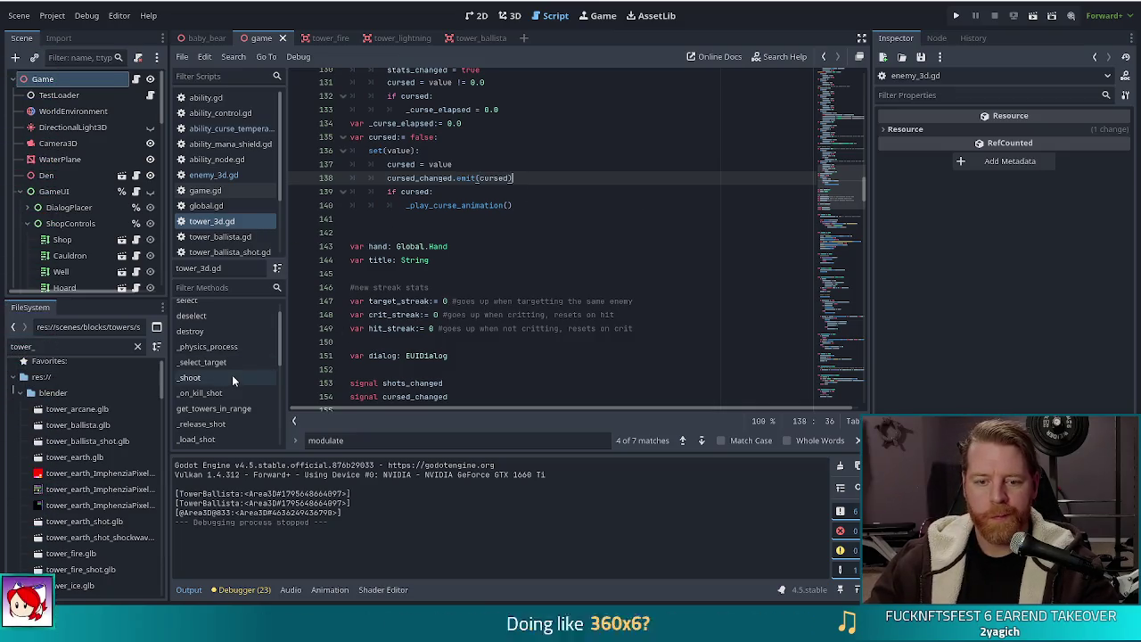
scroll(232, 374, "down", 1)
scroll(231, 374, "down", 2)
left_click(532, 205)
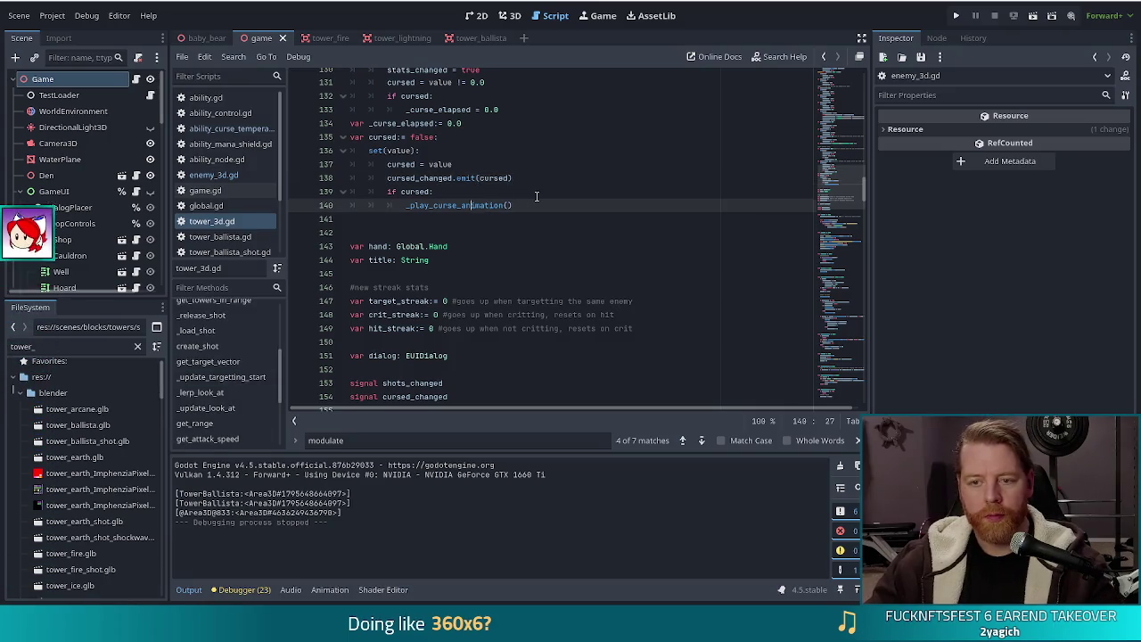
Step: Open enemy_3d.gd and search it for .use
key("ctrl+f")
type(".use")
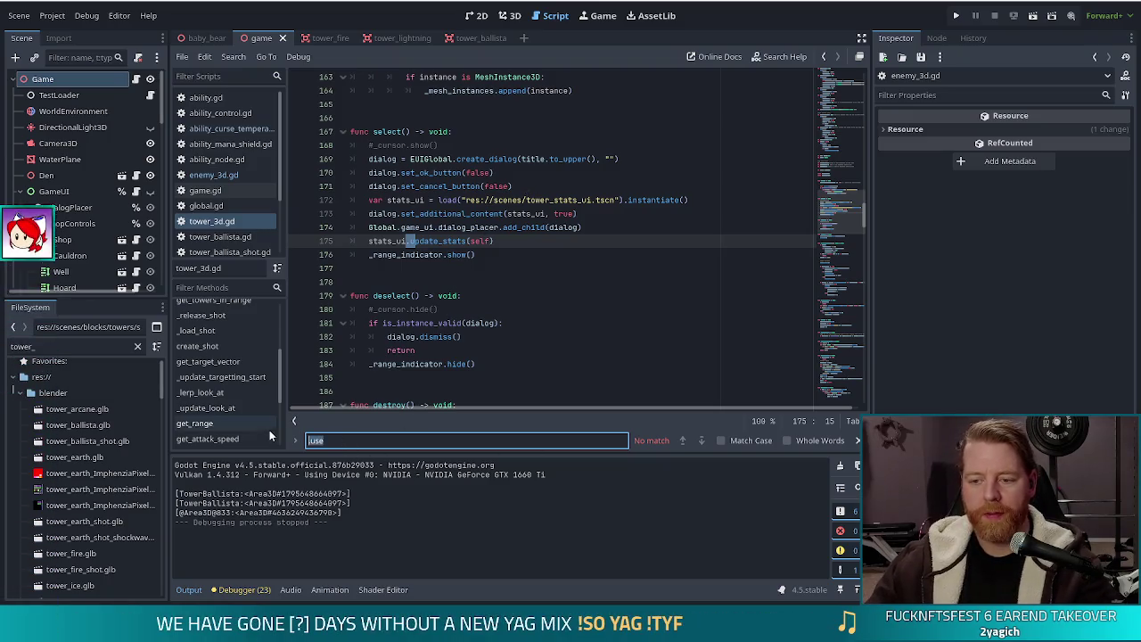
left_click(216, 176)
key("ctrl+f")
type(".use")
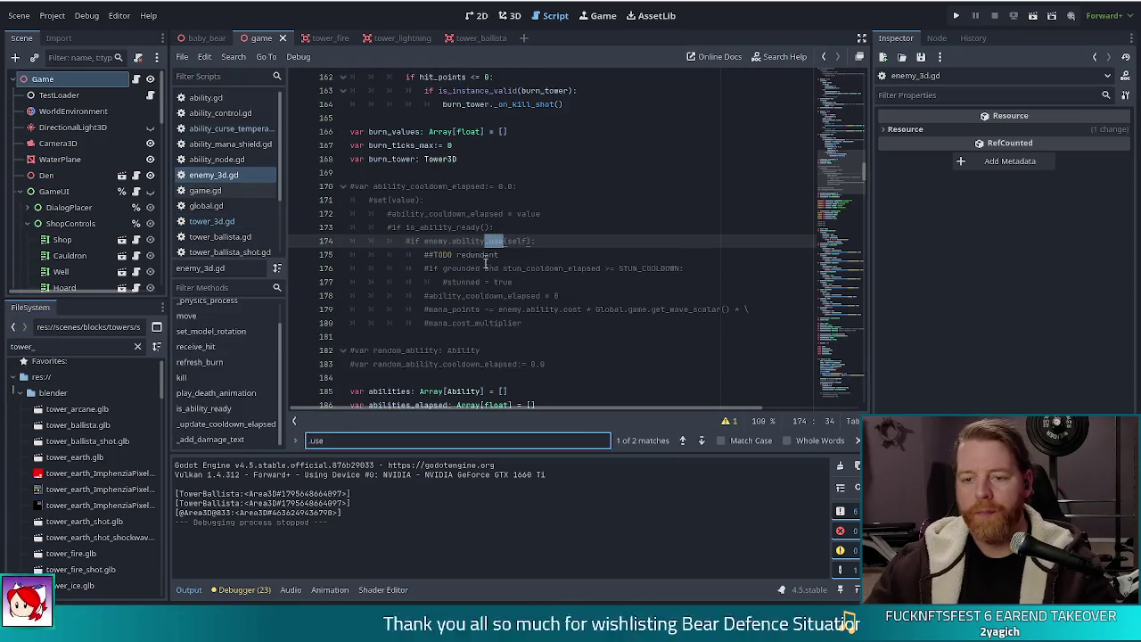
Step: Delete the commented-out ability cooldown block on lines 169–183 and save enemy_3d.gd
left_click(567, 363)
left_click_drag(566, 363, 563, 175)
key("BackSpace")
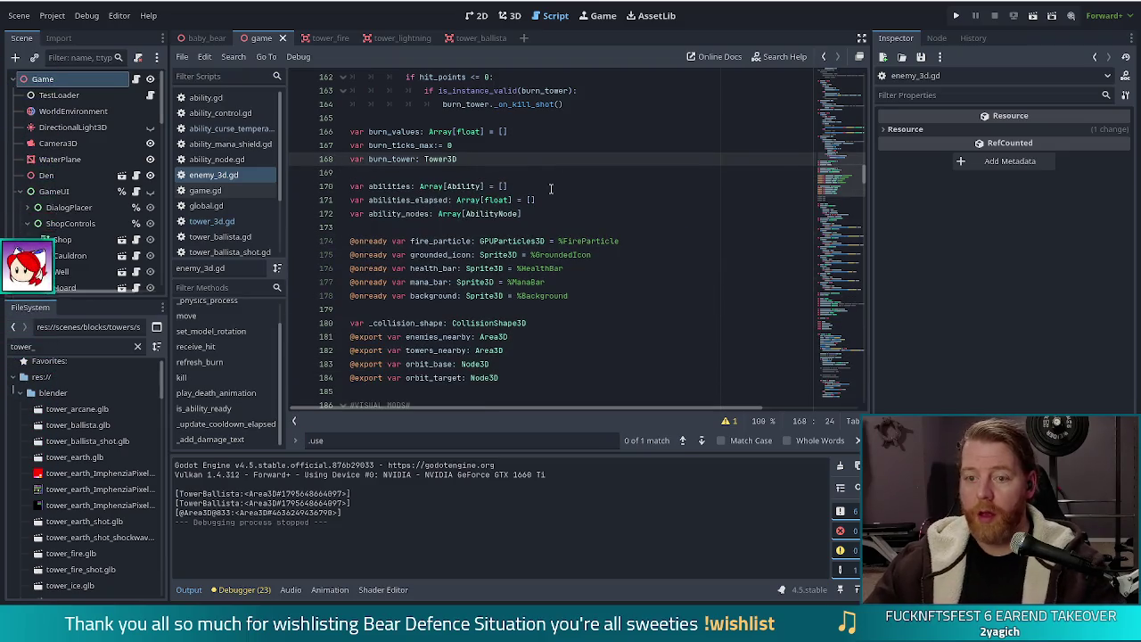
key("ctrl+s")
left_click(476, 439)
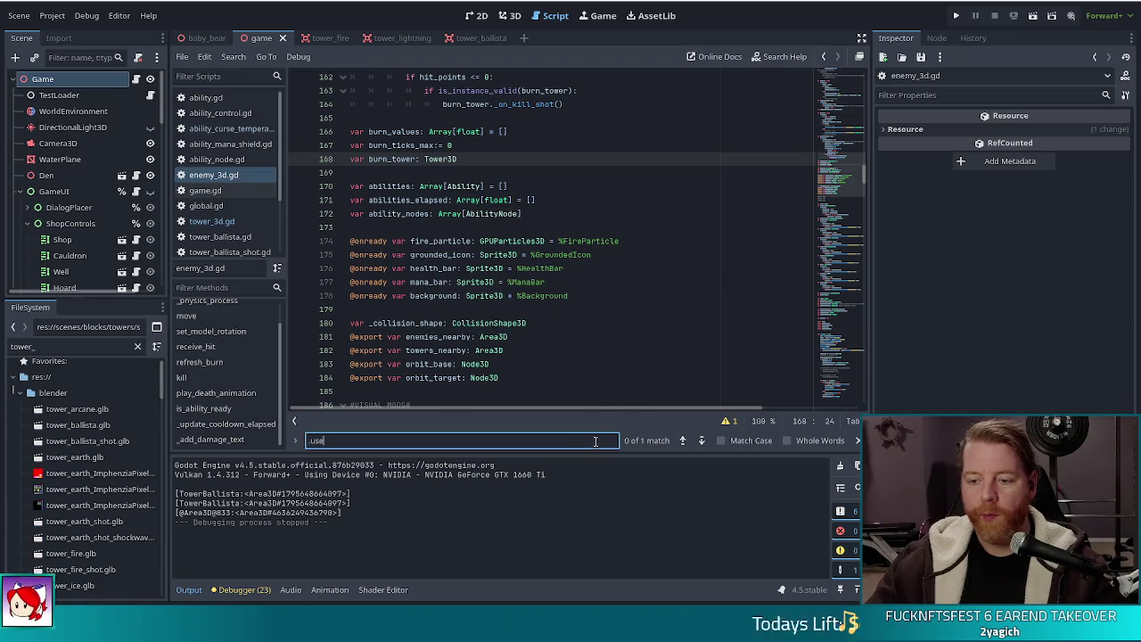
Step: Jump to the .use call at line 551 and open a new line below line 549
left_click(700, 440)
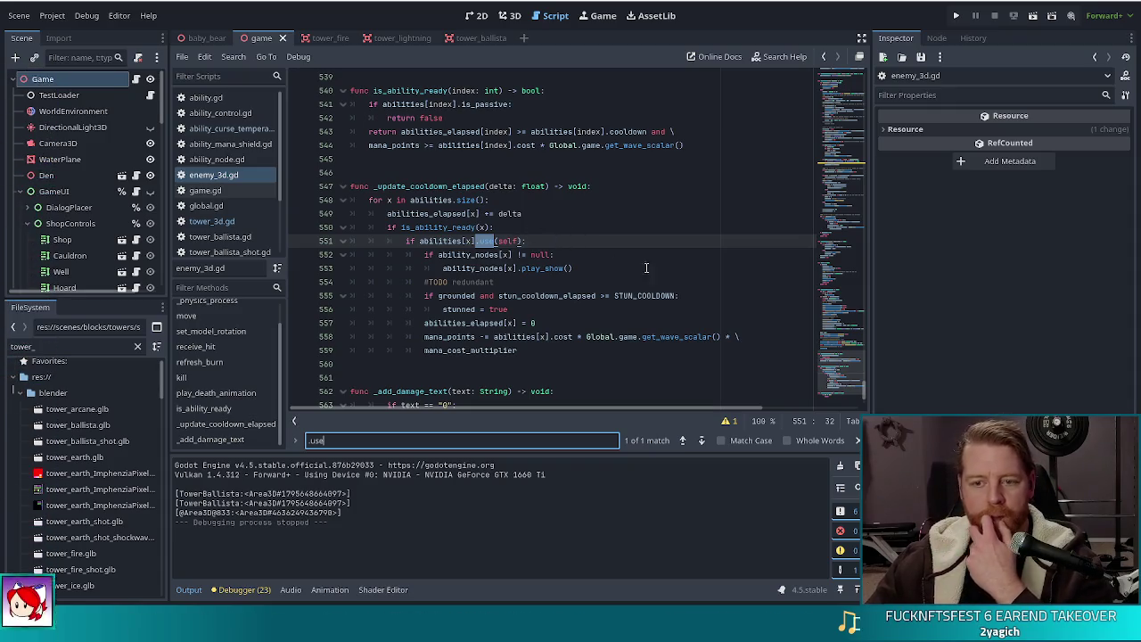
left_click(575, 267)
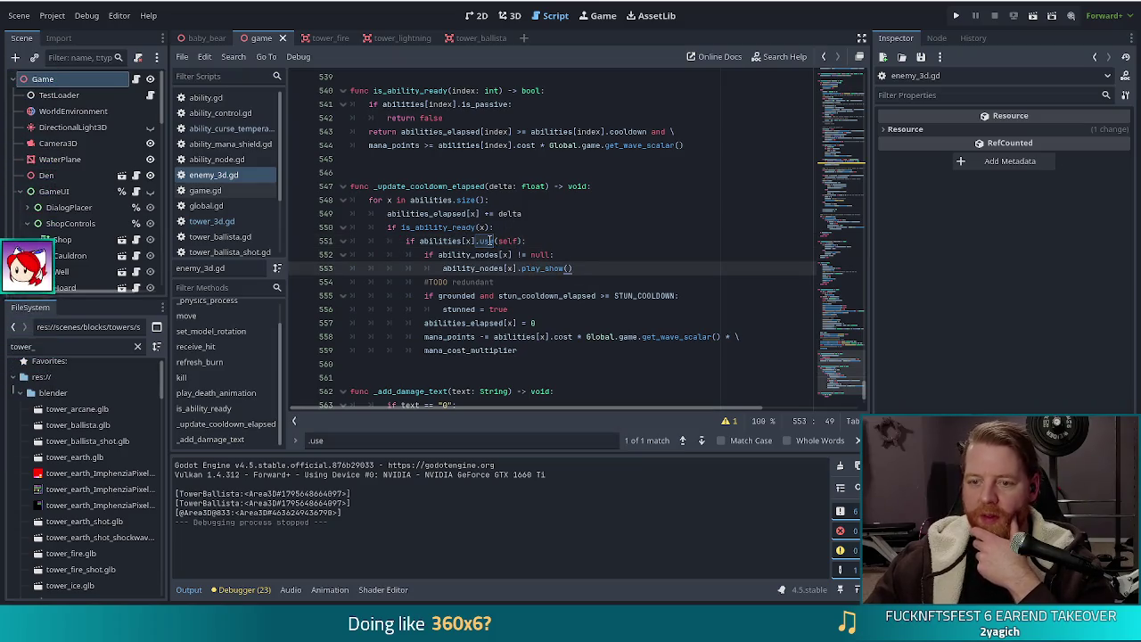
left_click(520, 238)
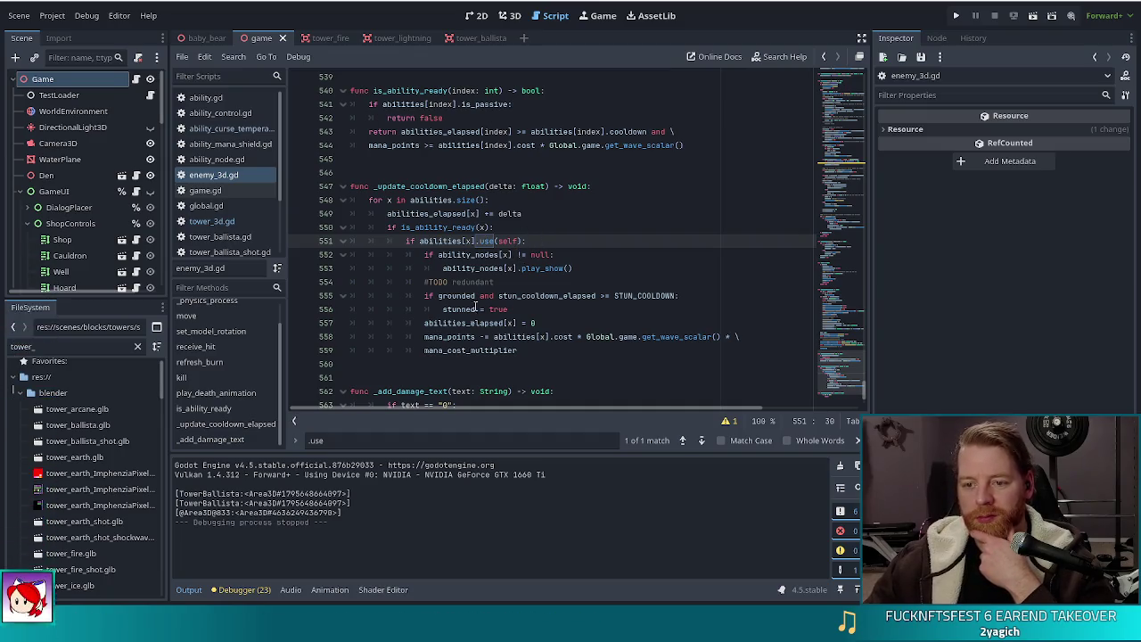
left_click(581, 254)
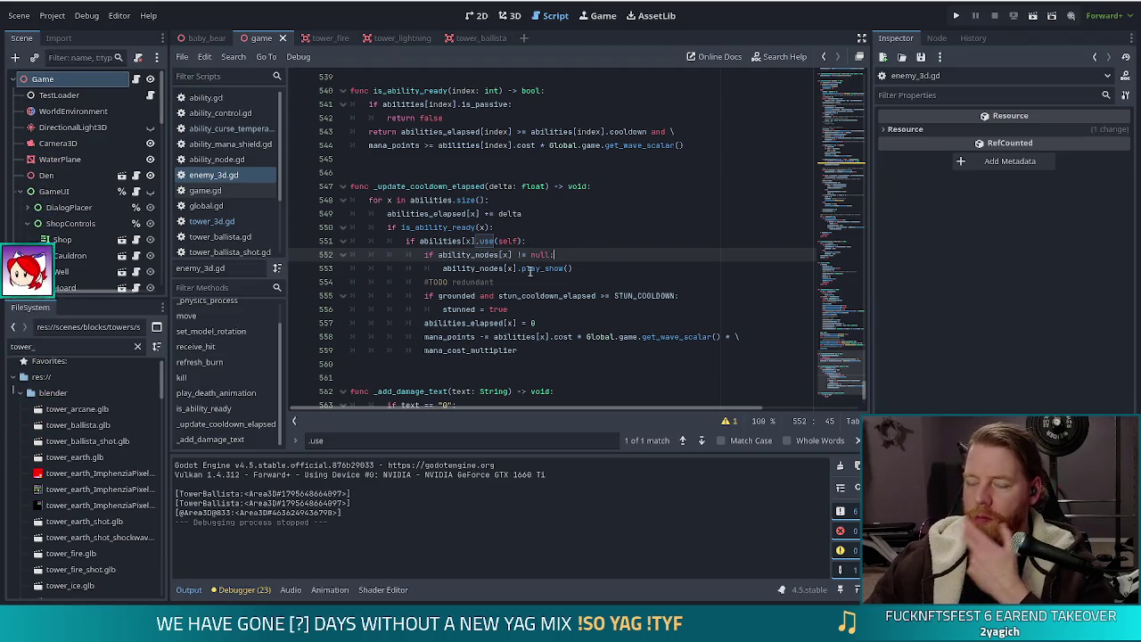
left_click(540, 250)
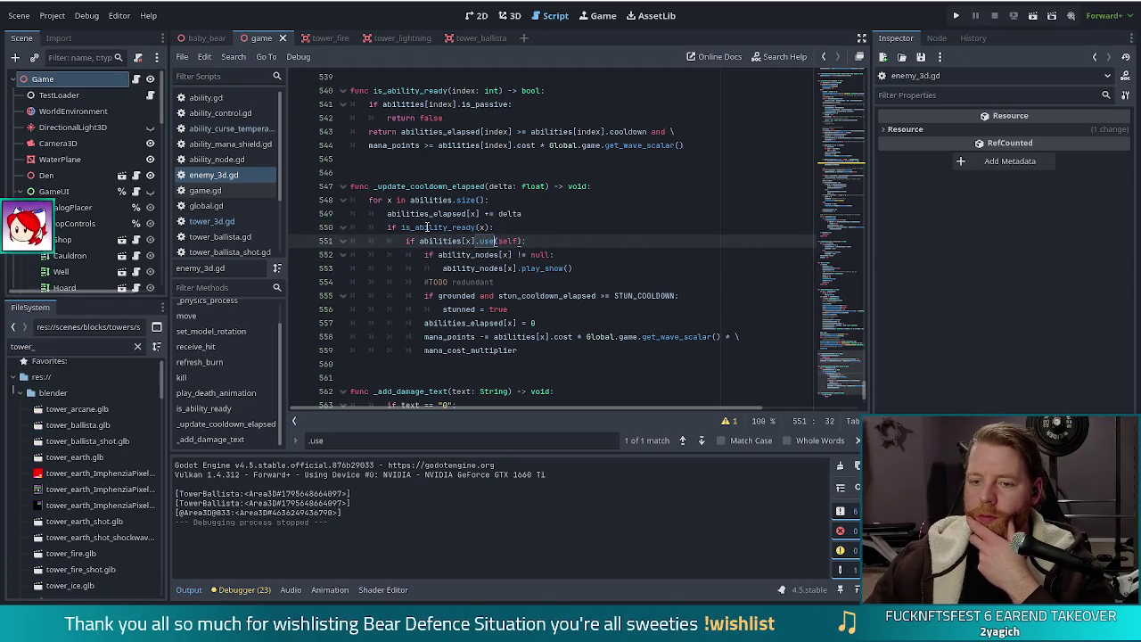
left_click_drag(401, 228, 477, 228)
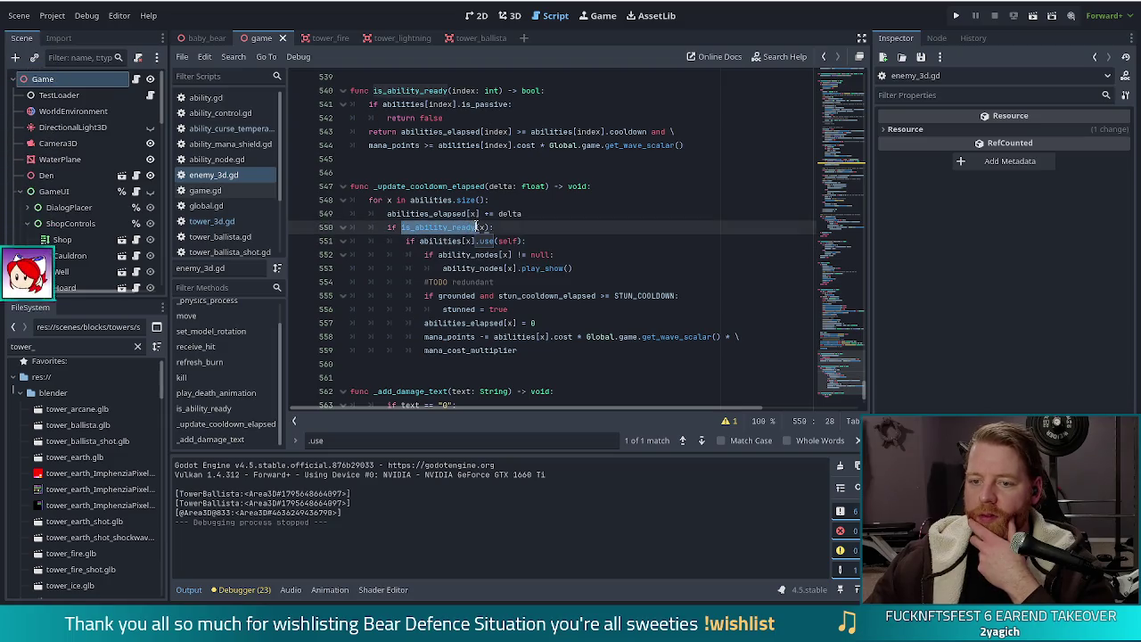
left_click(457, 241)
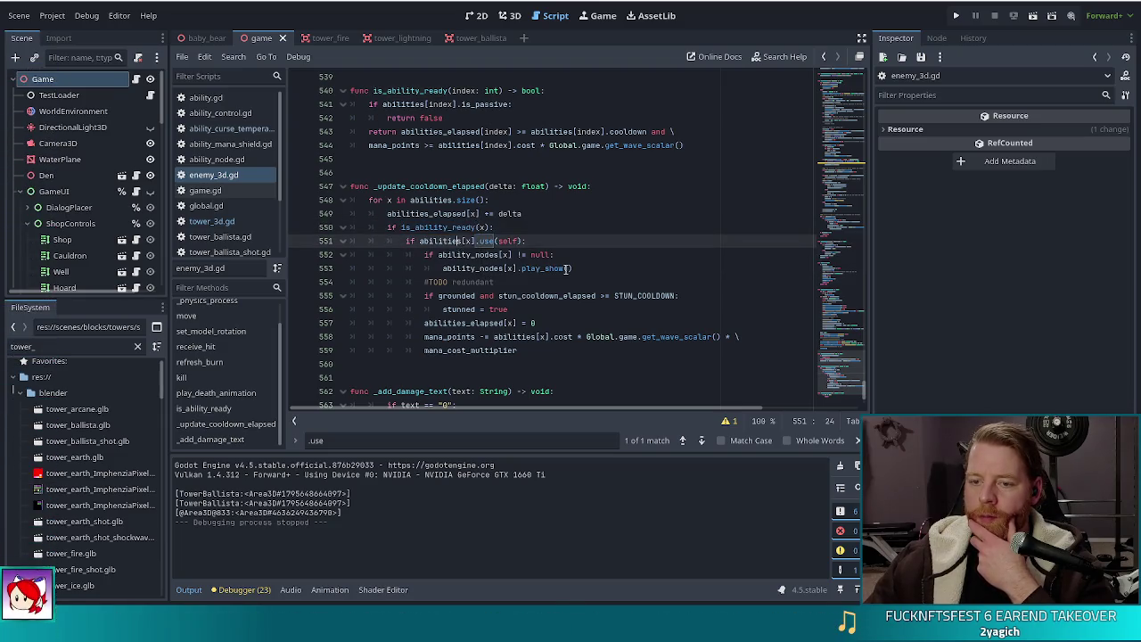
mouse_move(493, 268)
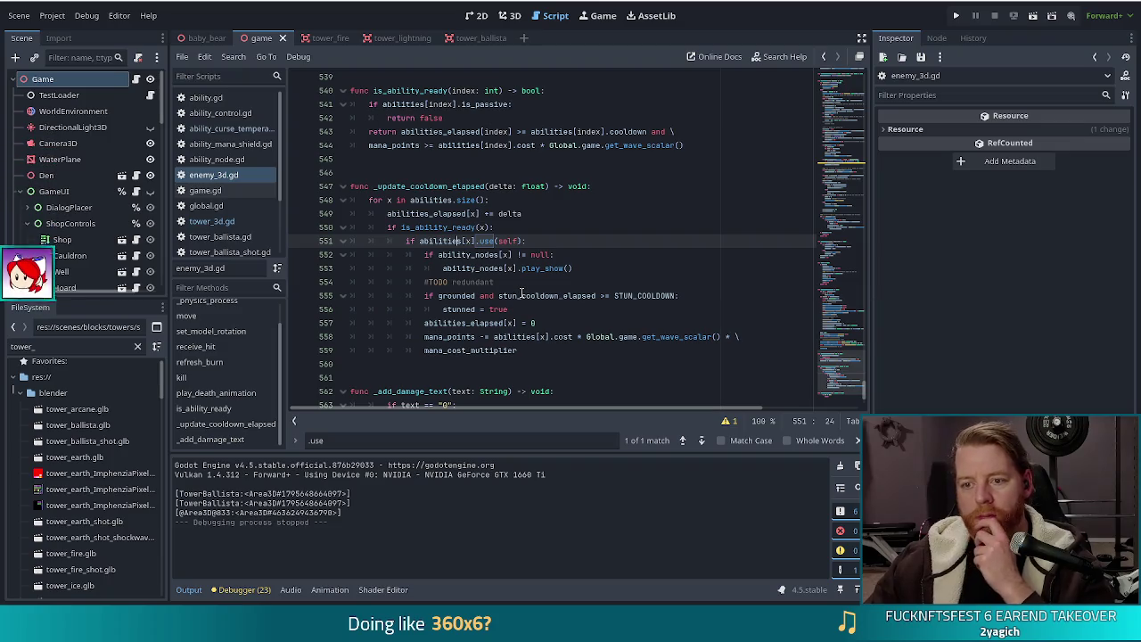
left_click(567, 214)
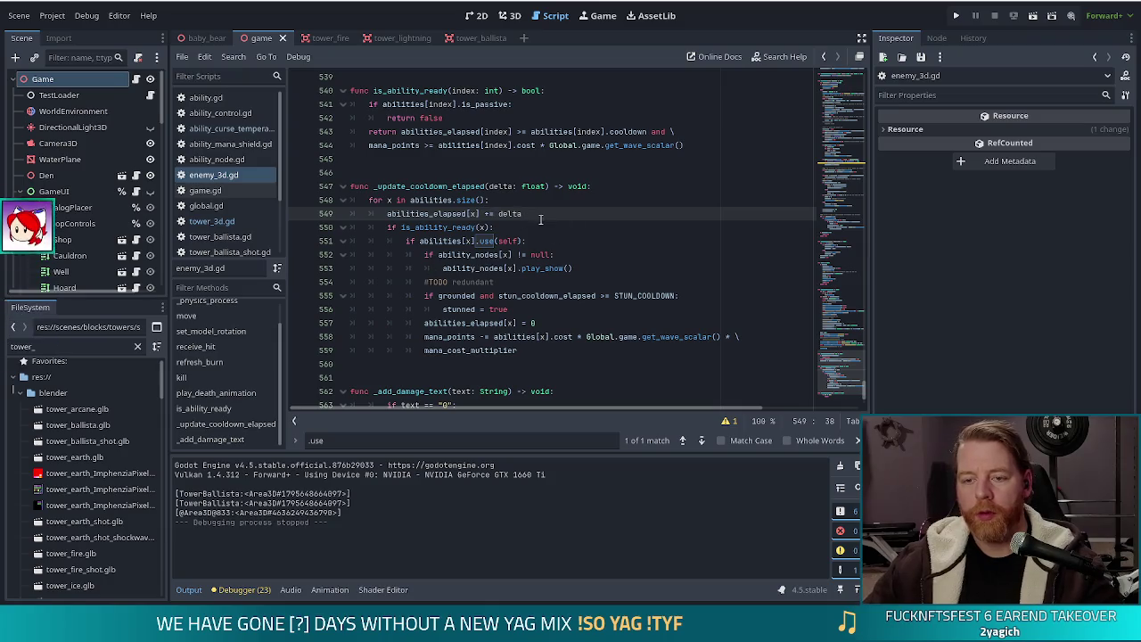
key("Return")
Step: Add a '#TODO animationand ability timing needs adjustment…' comment, save, and open ability_curse_temperance.gd
type("#TODO ")
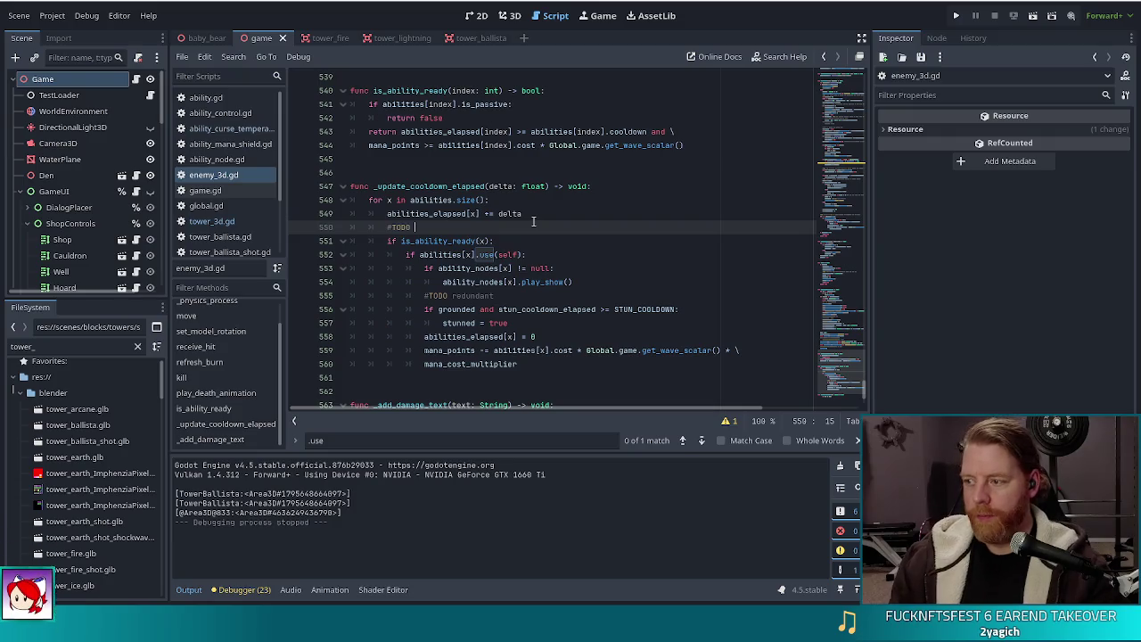
type("anim")
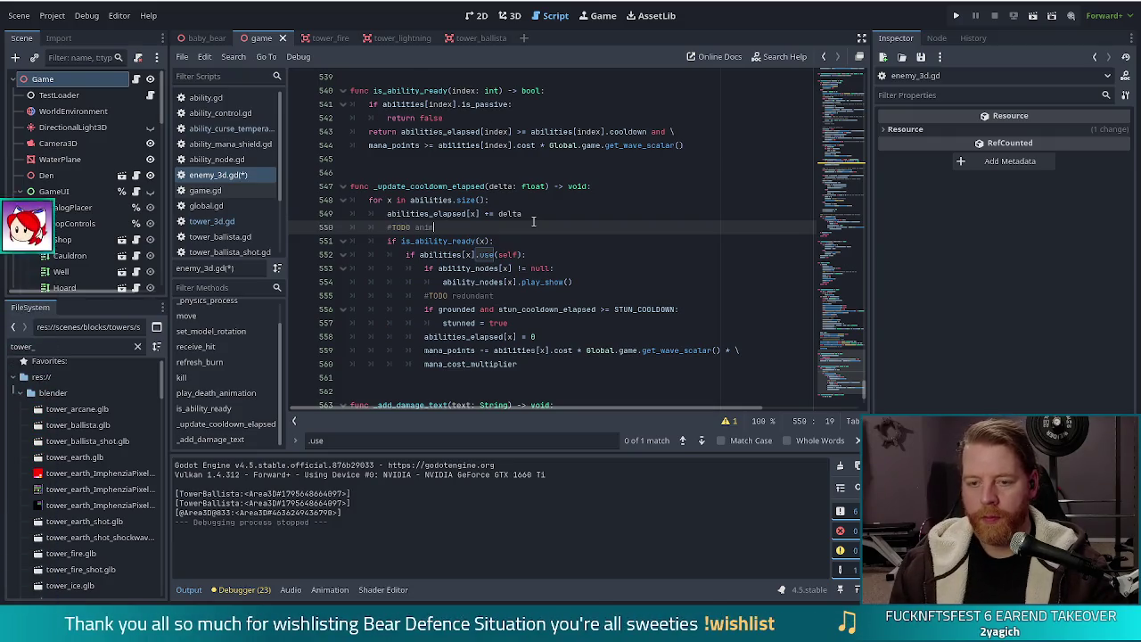
type("ationand abi")
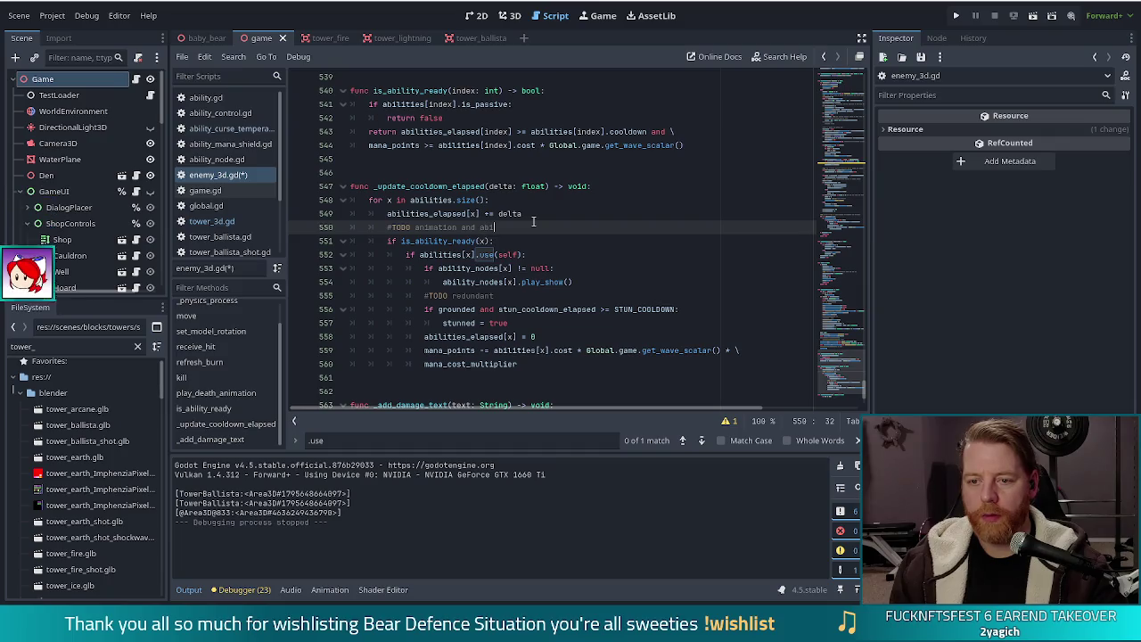
type("lity timing")
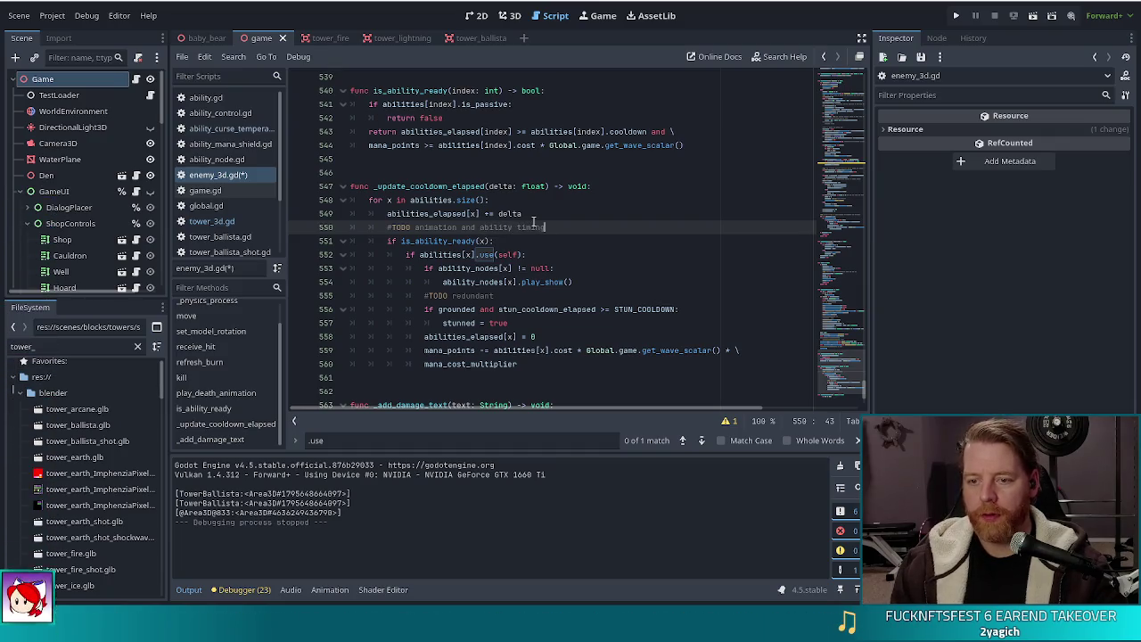
type(" needs adjustm")
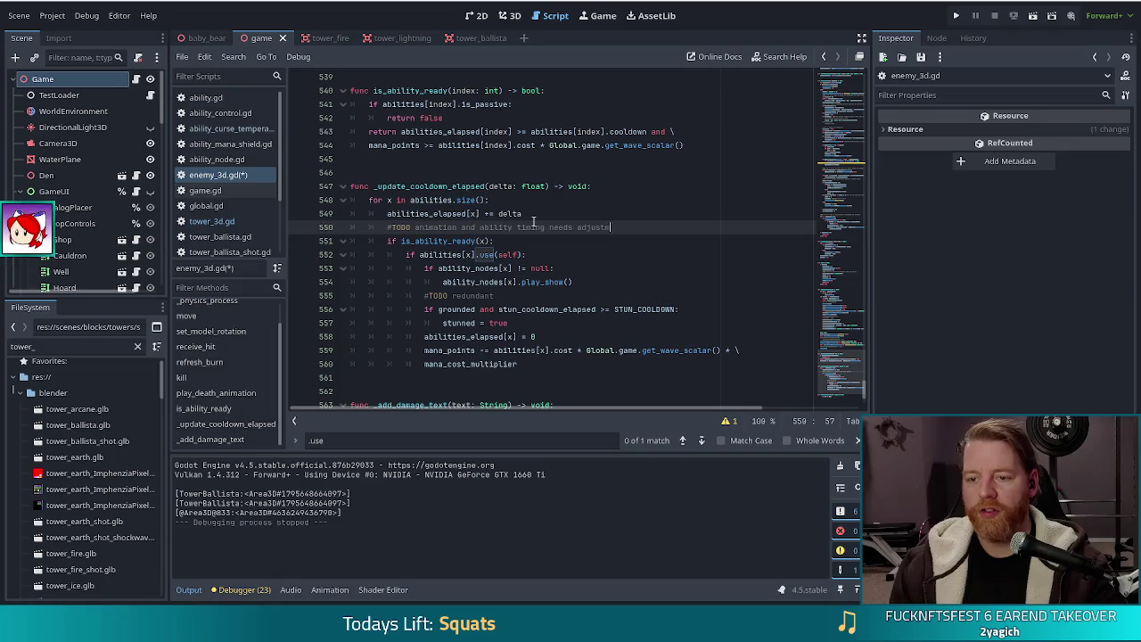
type("ent abilit")
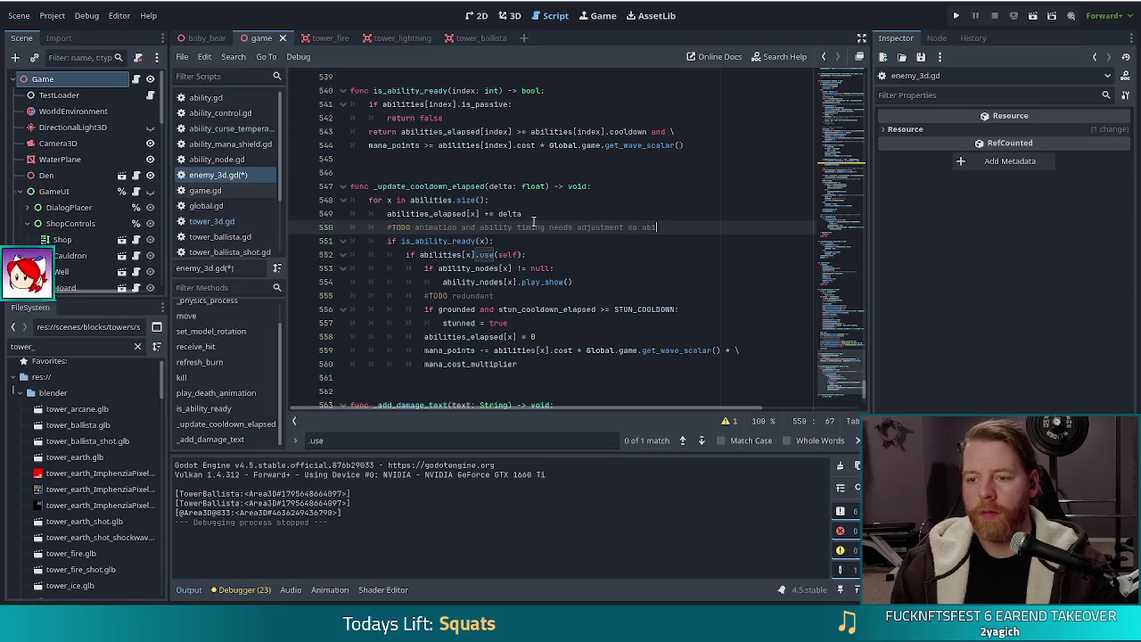
type("ies land")
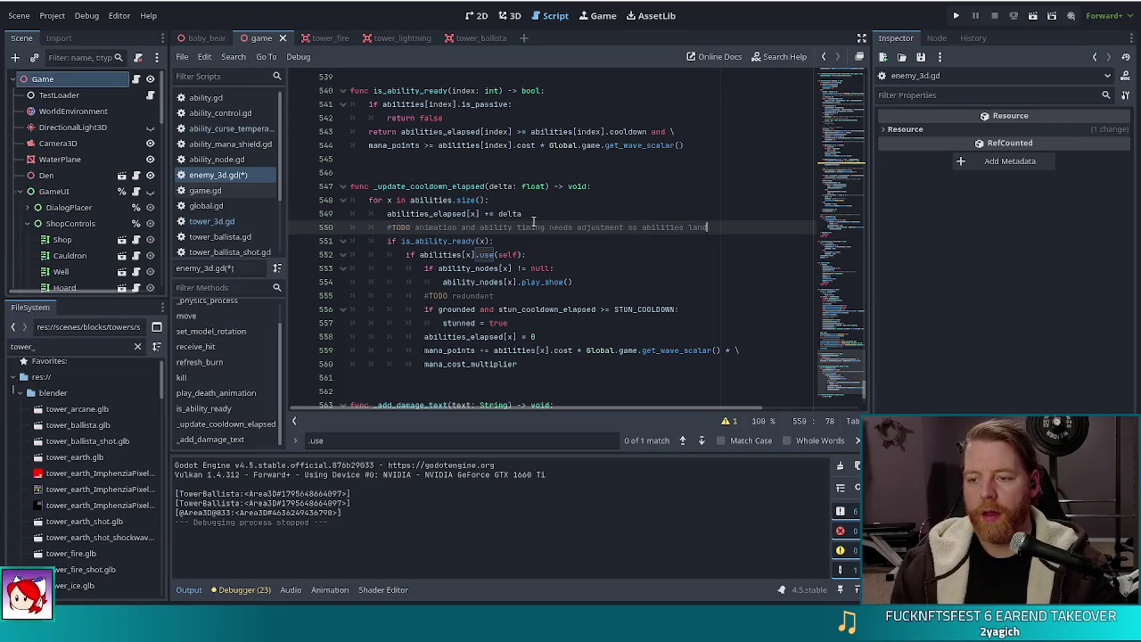
type(" at the tight time")
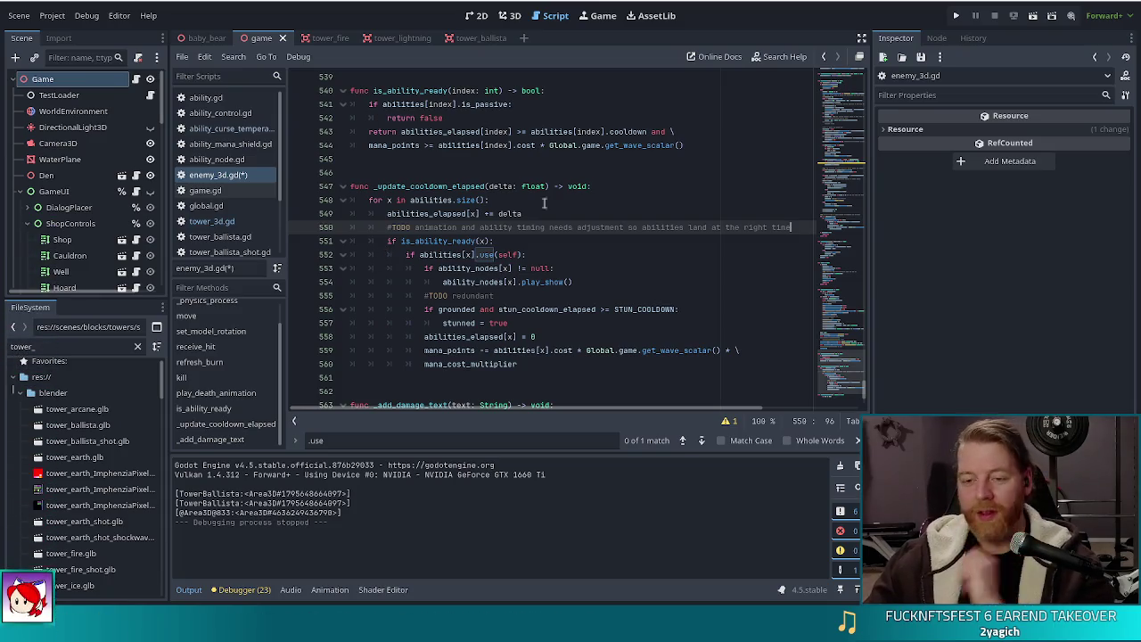
key("Down")
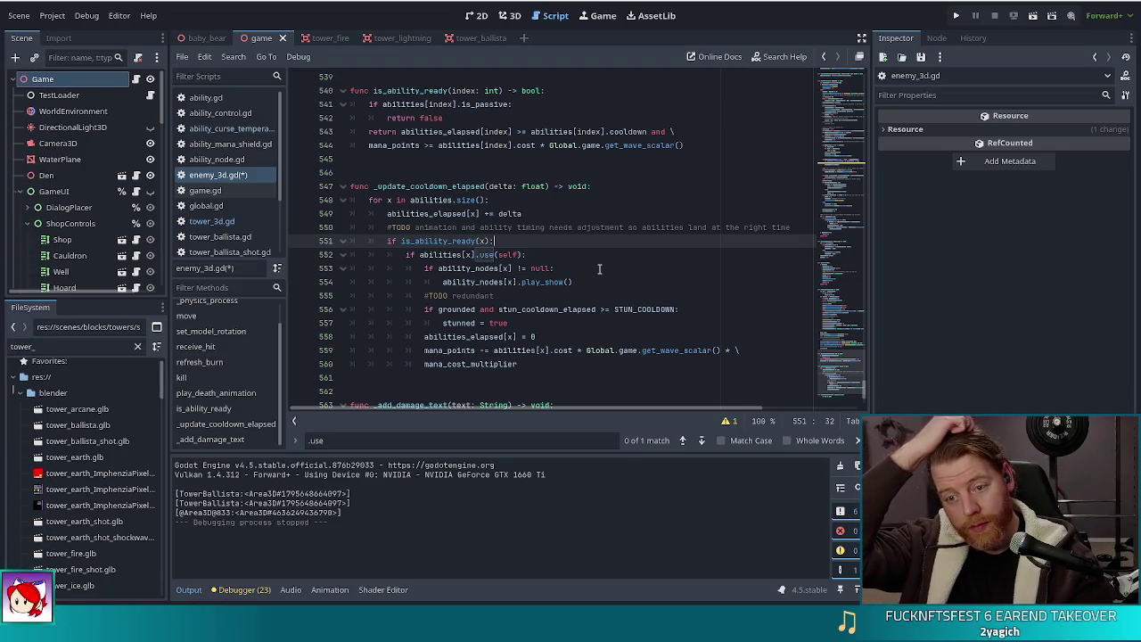
left_click(449, 241)
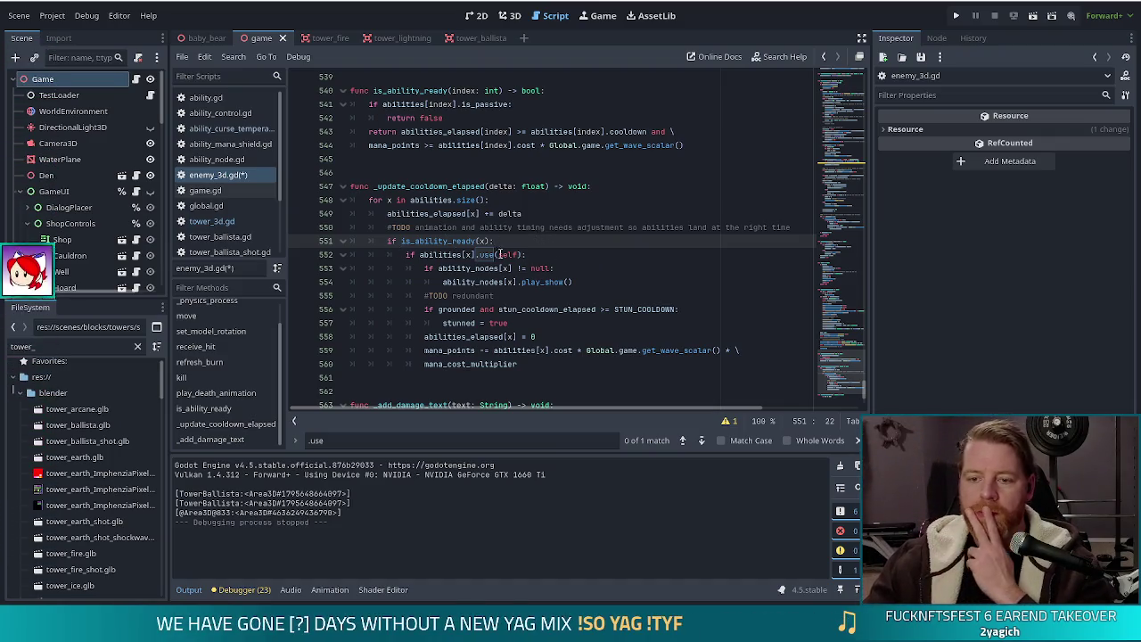
left_click(484, 254)
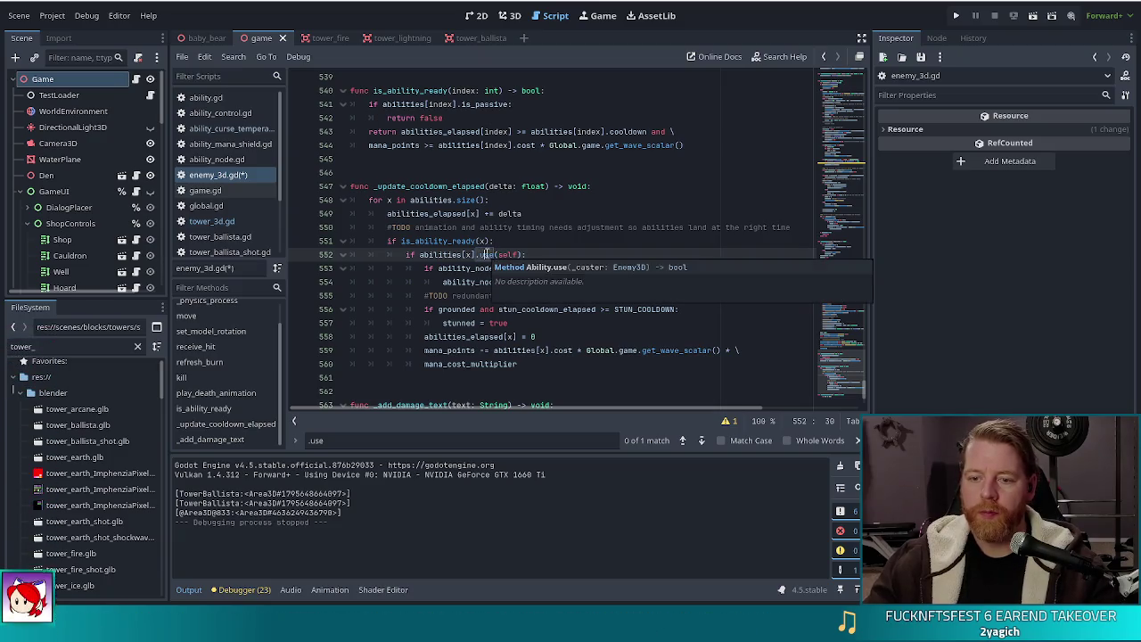
left_click(482, 227)
key("ctrl+s")
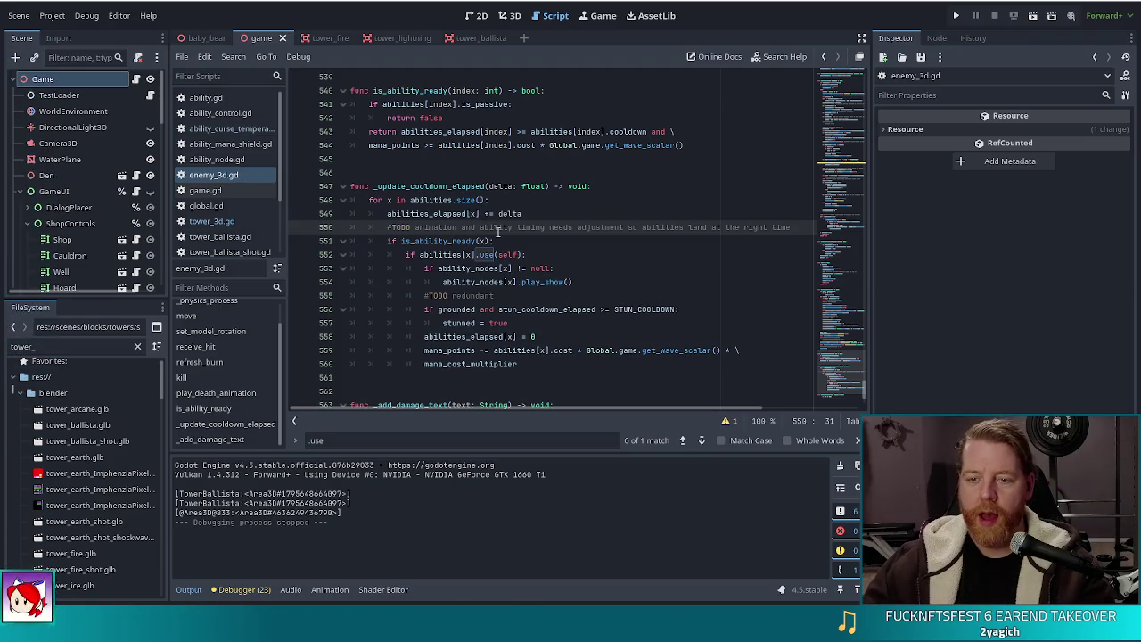
left_click(222, 128)
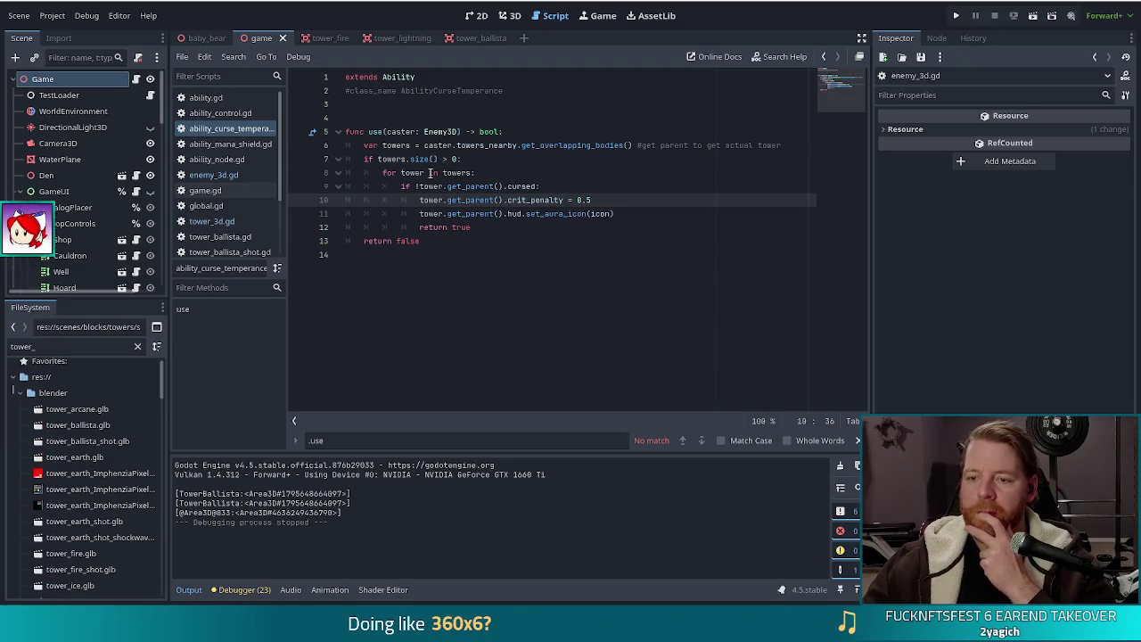
left_click(496, 146)
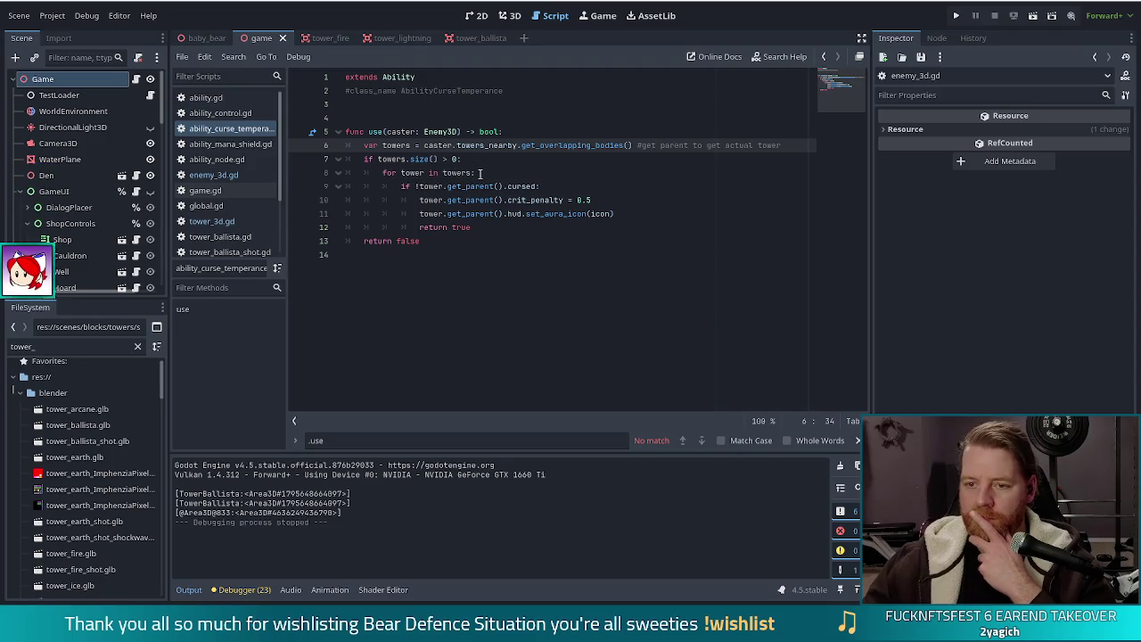
left_click(480, 173)
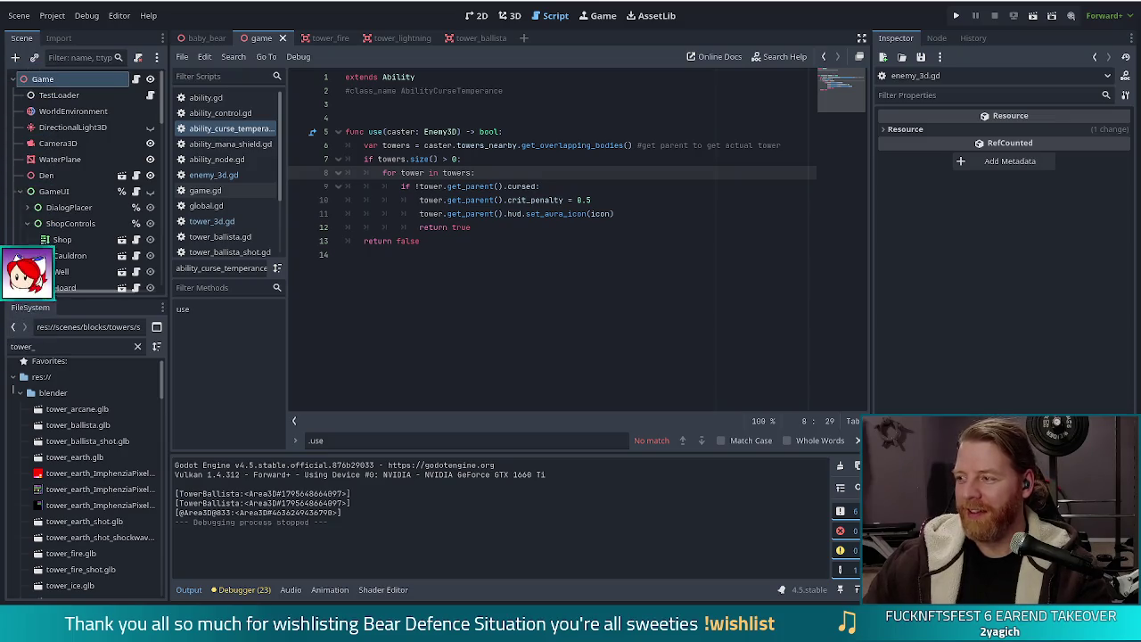
left_click(385, 173)
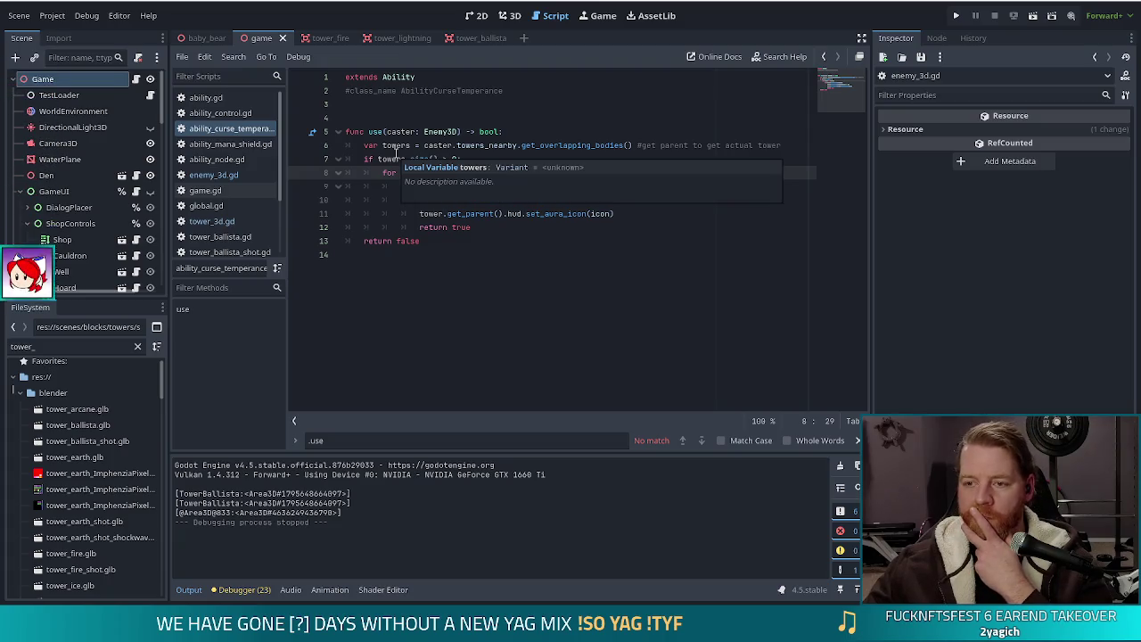
left_click(455, 211)
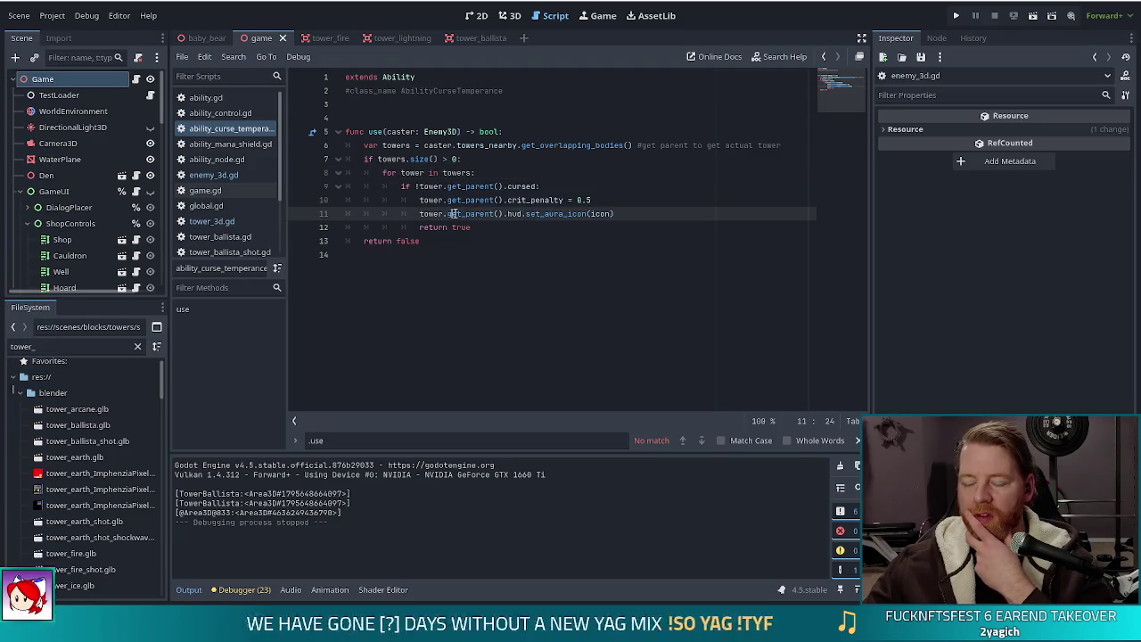
Step: Check the crit_penalty line, then reopen enemy_3d.gd at _update_cooldown_elapsed
mouse_move(456, 198)
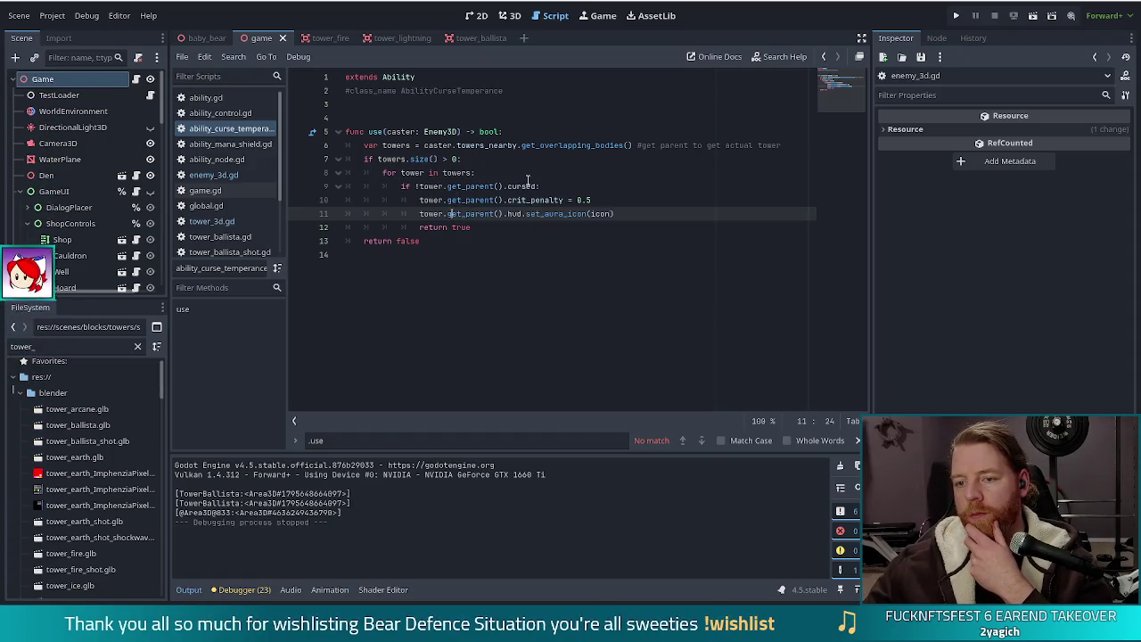
left_click(526, 200)
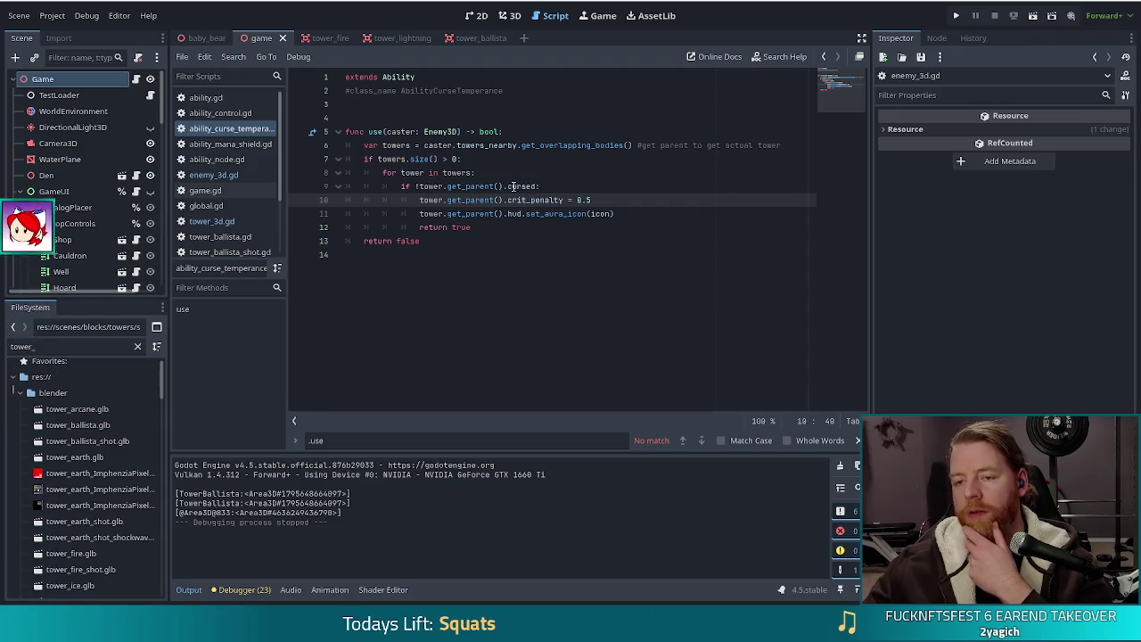
left_click(213, 175)
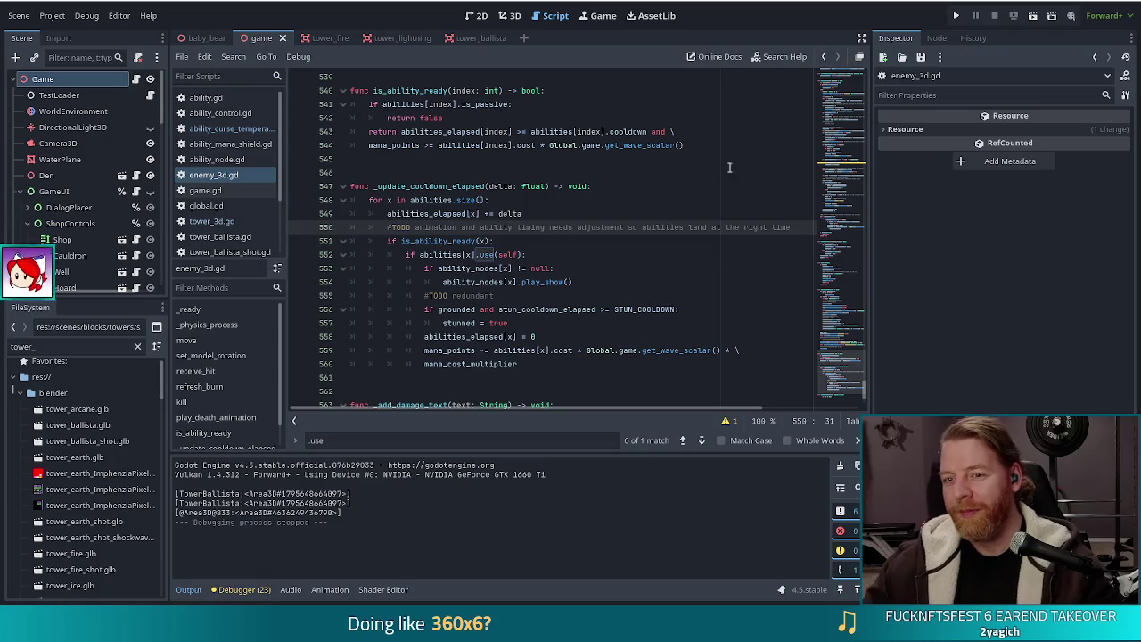
Step: Review the ability_nodes null check, redundant TODO and grounded stun check on lines 553–557
left_click(586, 267)
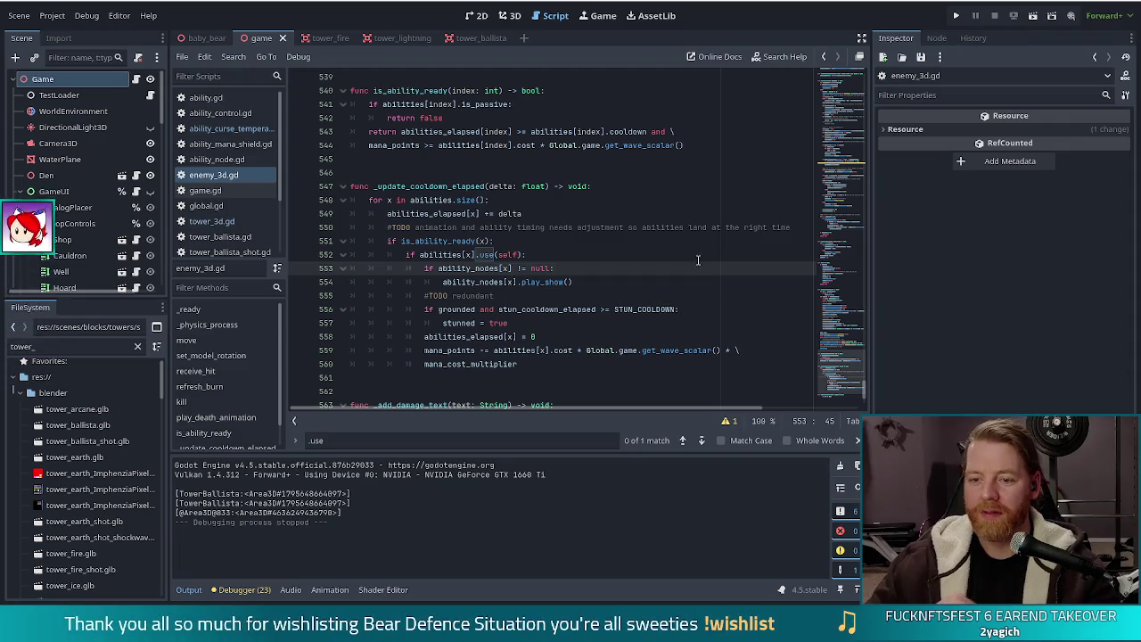
left_click(566, 295)
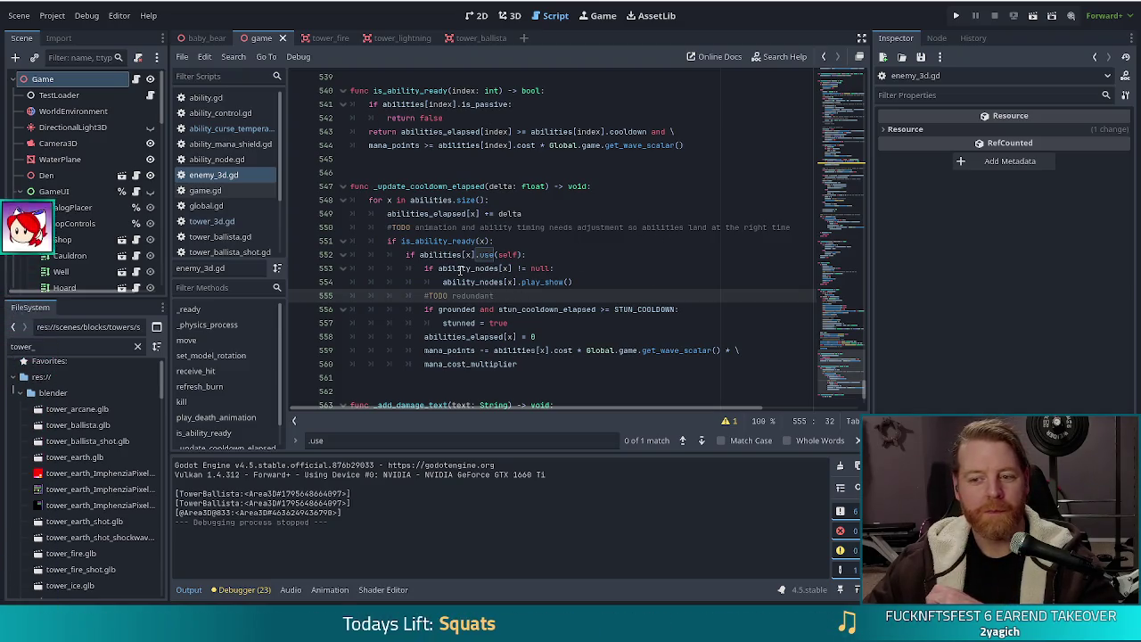
mouse_move(460, 270)
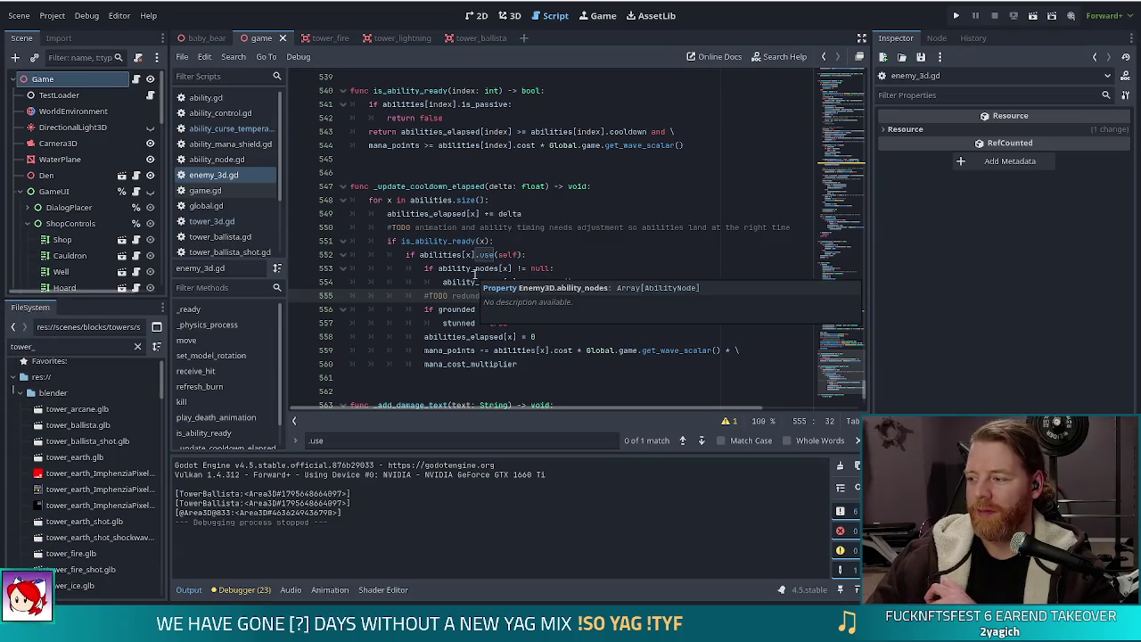
left_click(588, 310)
left_click(565, 319)
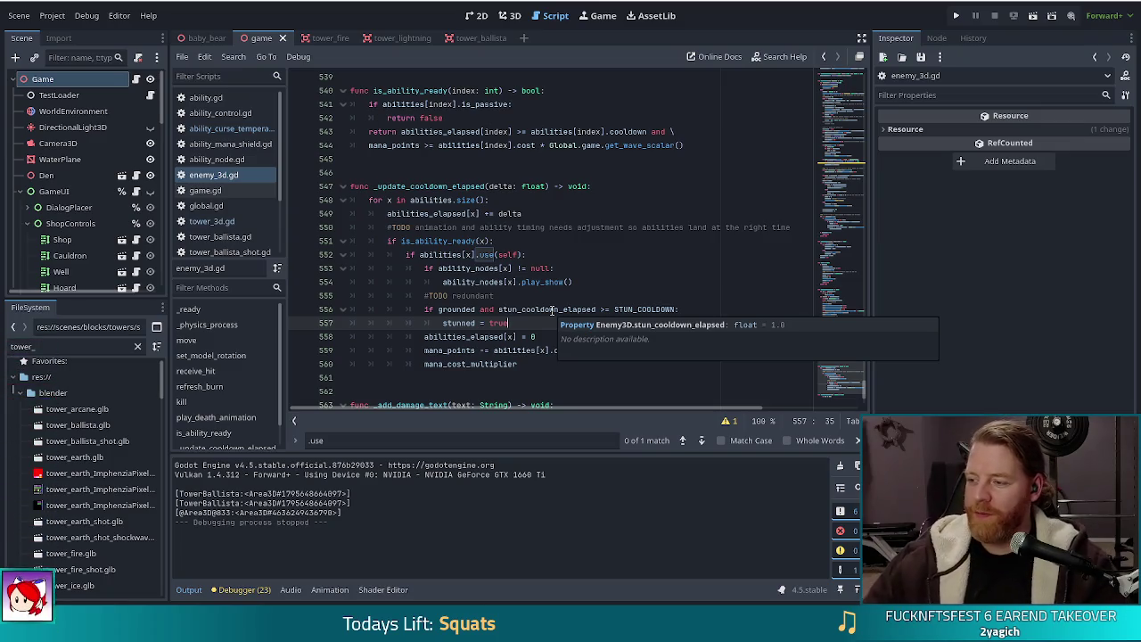
left_click_drag(425, 309, 559, 324)
left_click(535, 331)
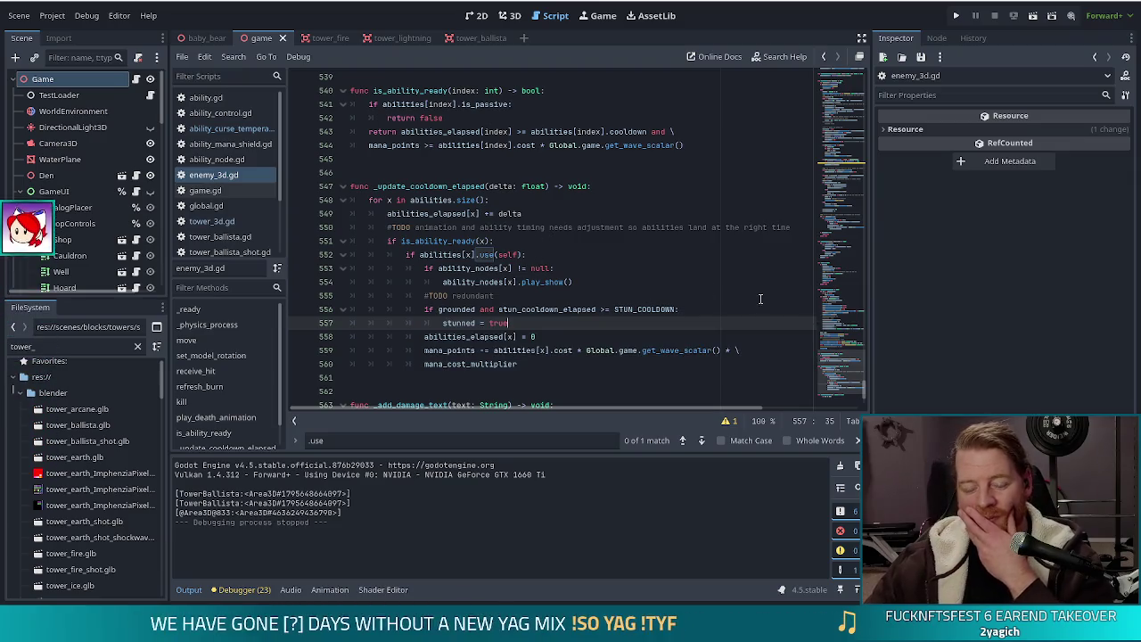
left_click(584, 284)
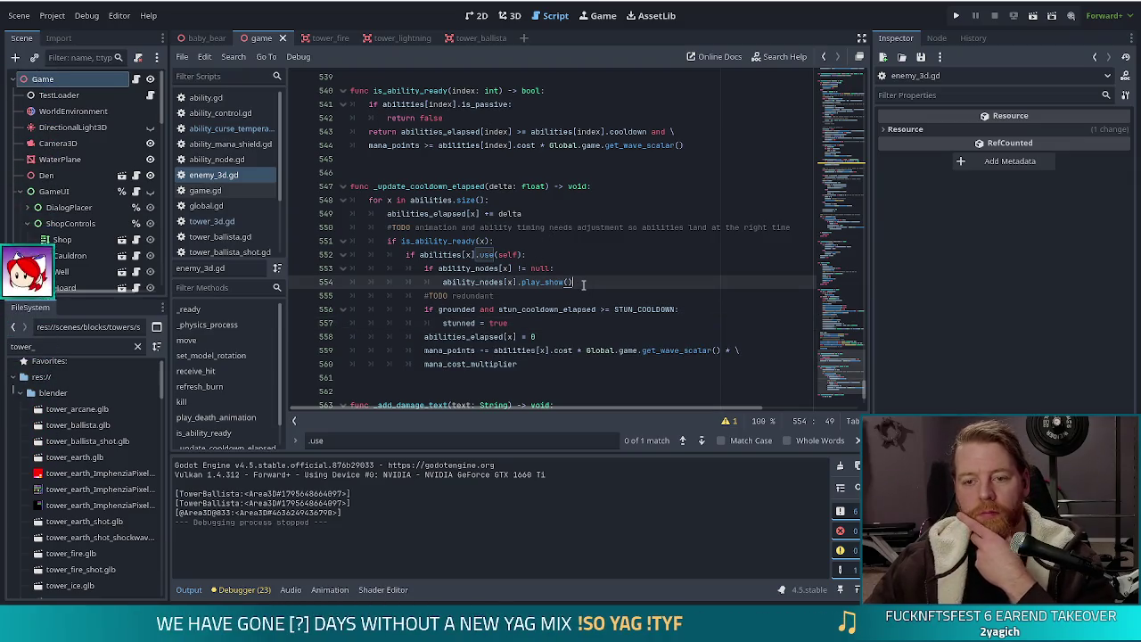
Step: Scroll up to the shader parameter setters near line 217, then open tower_3d.gd
scroll(845, 368, "up", 1)
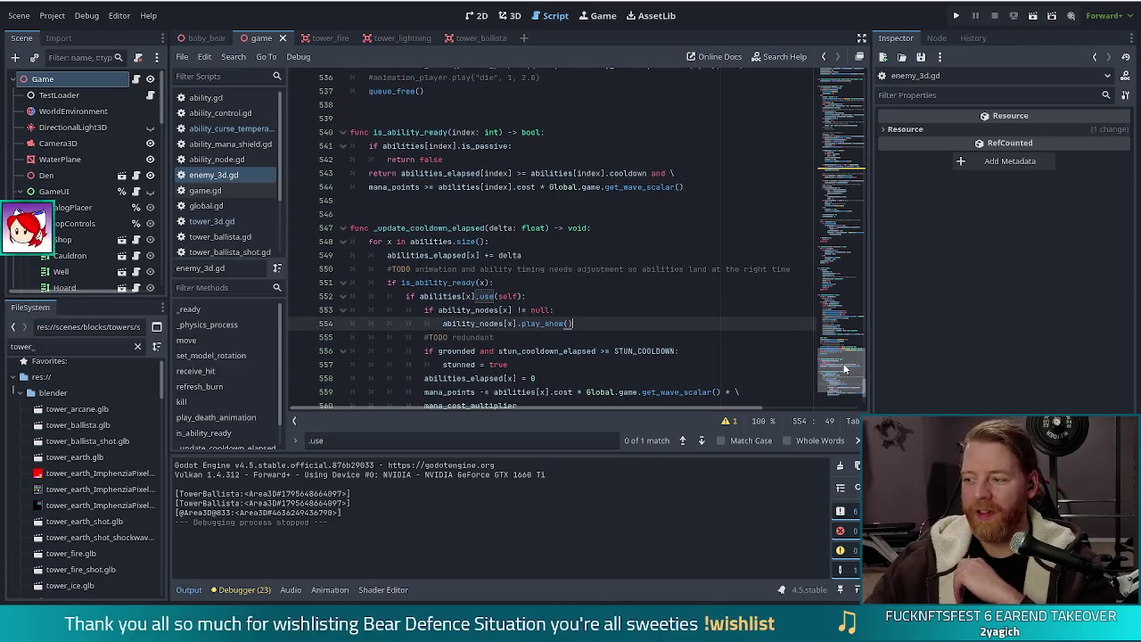
left_click_drag(845, 366, 807, 178)
scroll(535, 179, "up", 2)
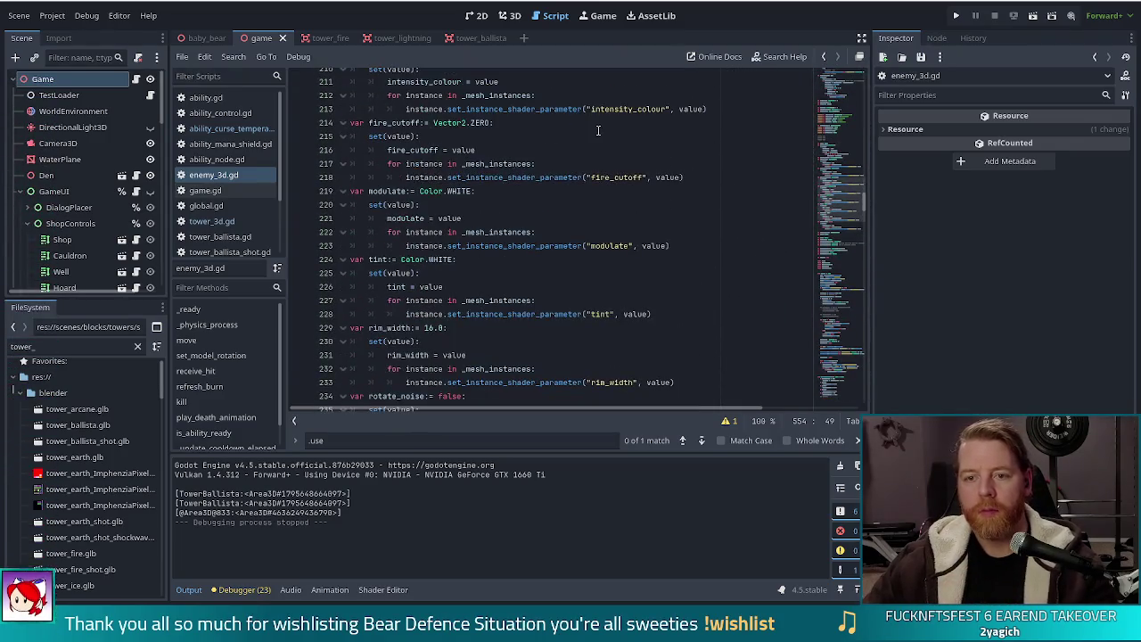
scroll(495, 177, "down", 10)
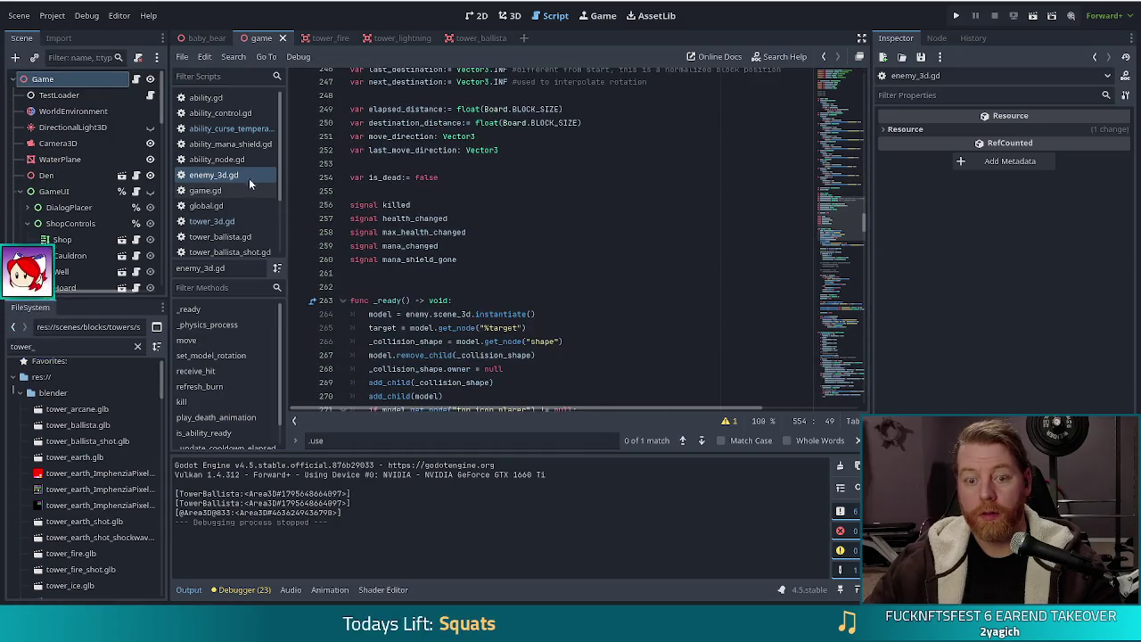
left_click(217, 178)
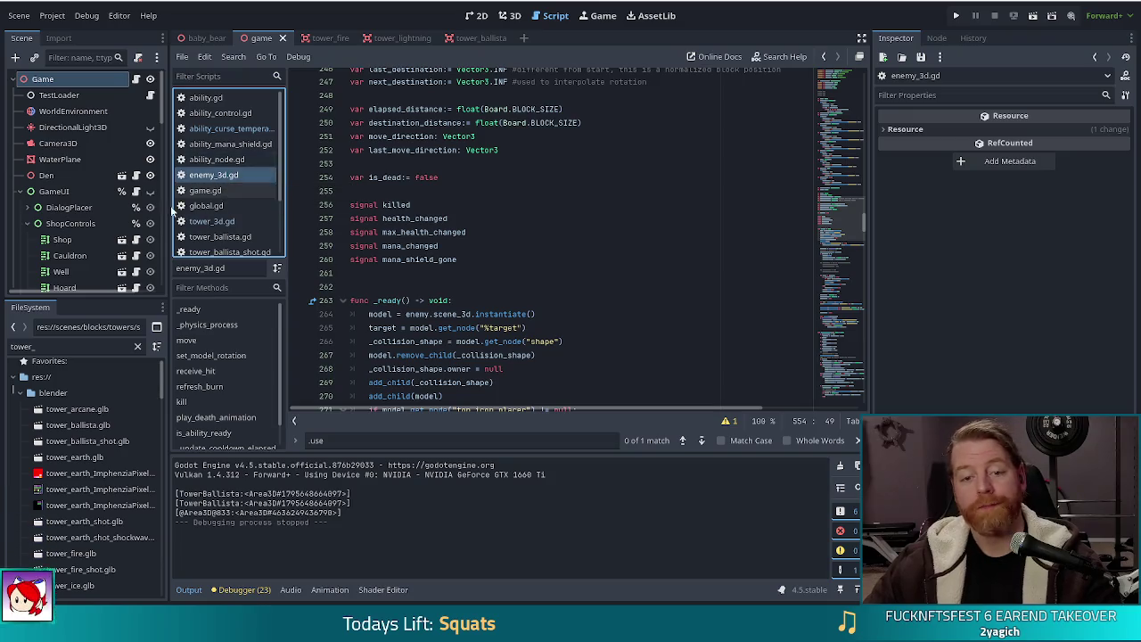
left_click(211, 221)
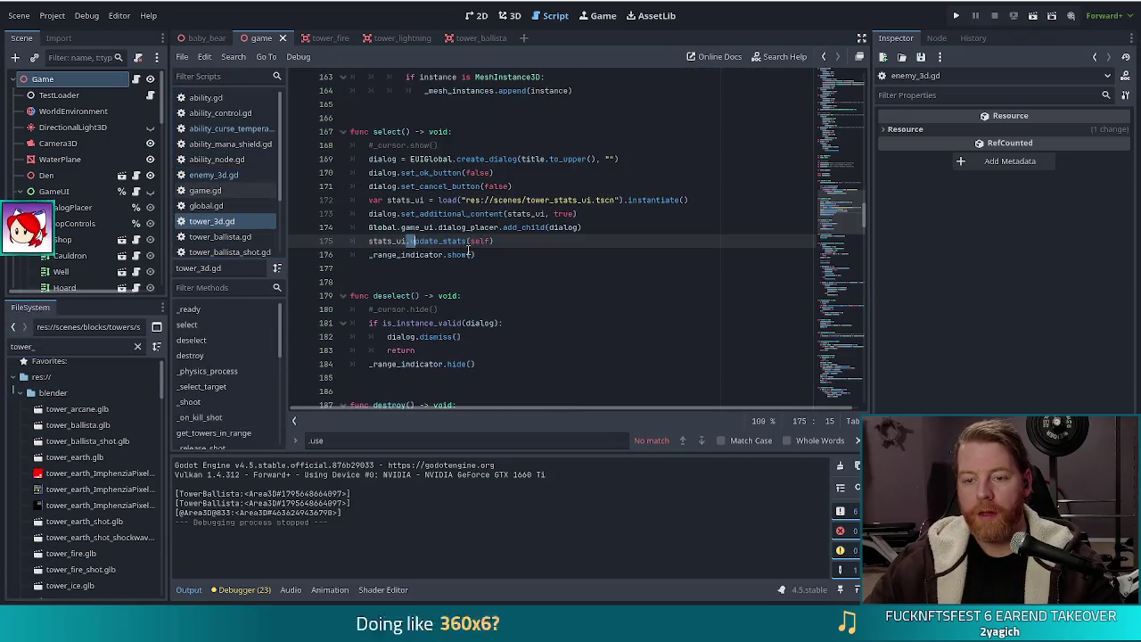
Step: Delete the 'if cursed: _play_curse_animation()' lines from the cursed setter in tower_3d.gd
scroll(843, 175, "up", 10)
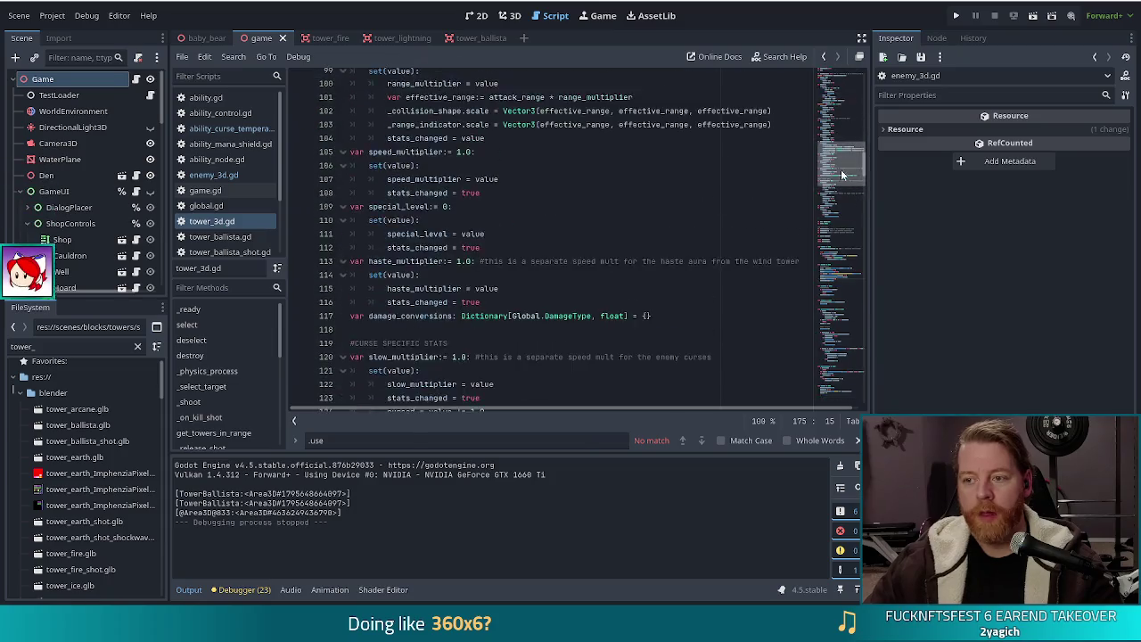
left_click(444, 271)
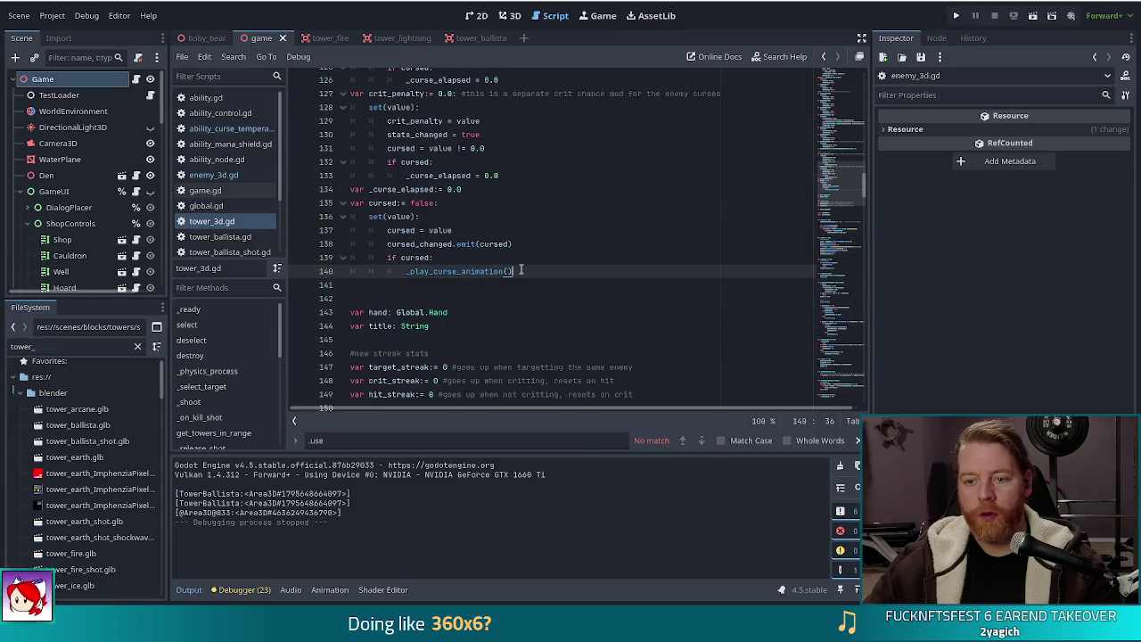
key("shift+Up")
key("shift+Up")
key("BackSpace")
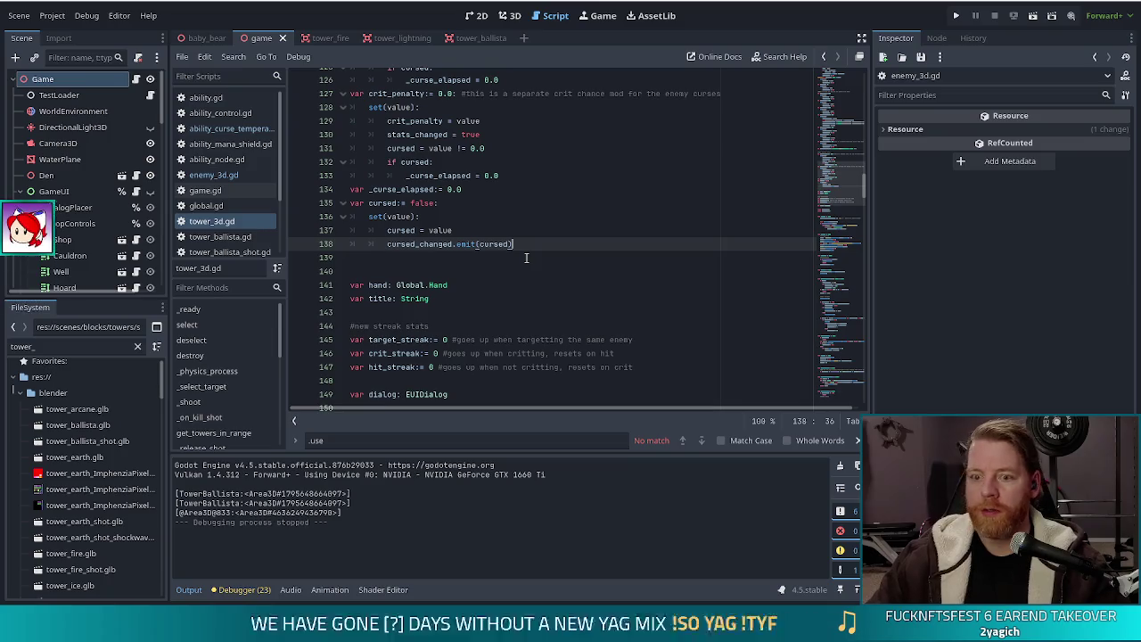
Step: Go to the _play_curse_animation definition to rename it play_curse_animation
scroll(265, 362, "down", 2)
scroll(265, 360, "down", 5)
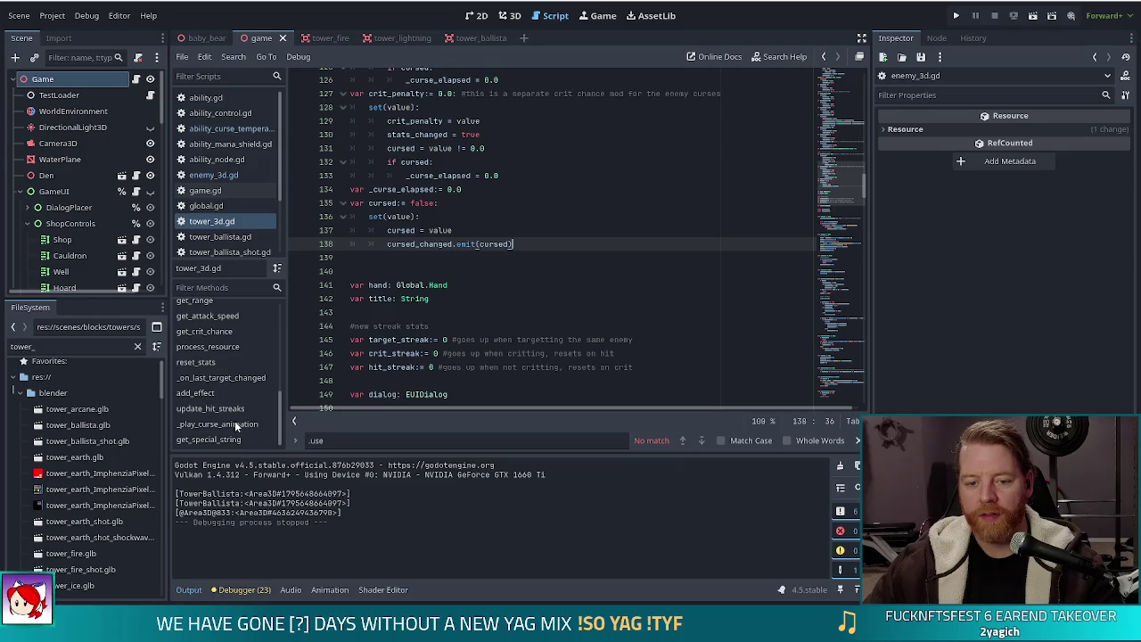
left_click(236, 425)
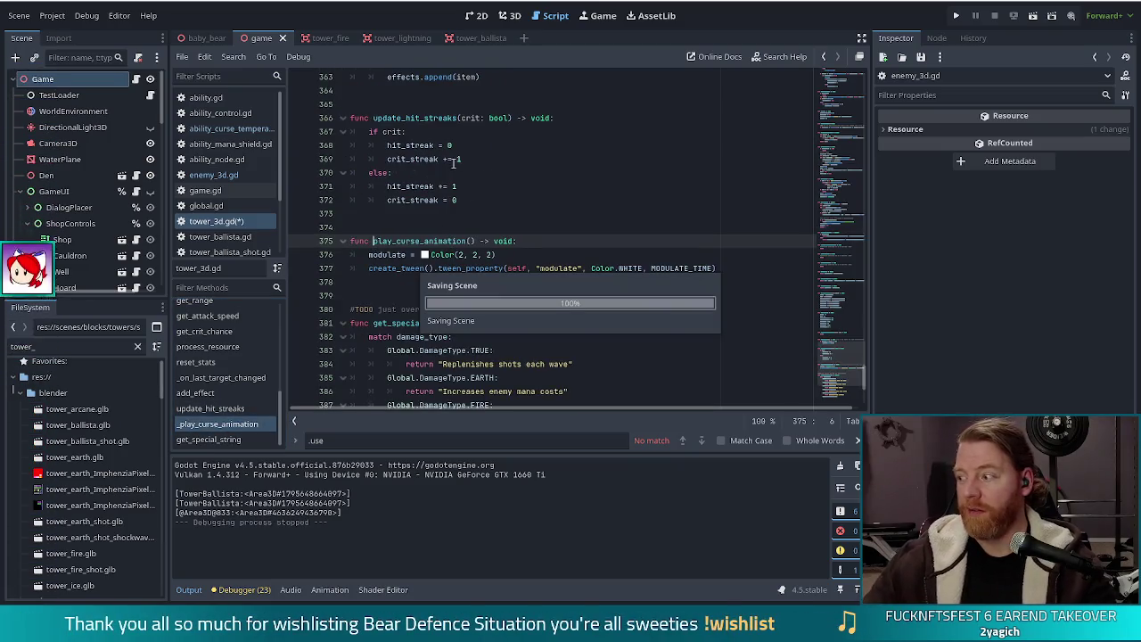
key("Escape")
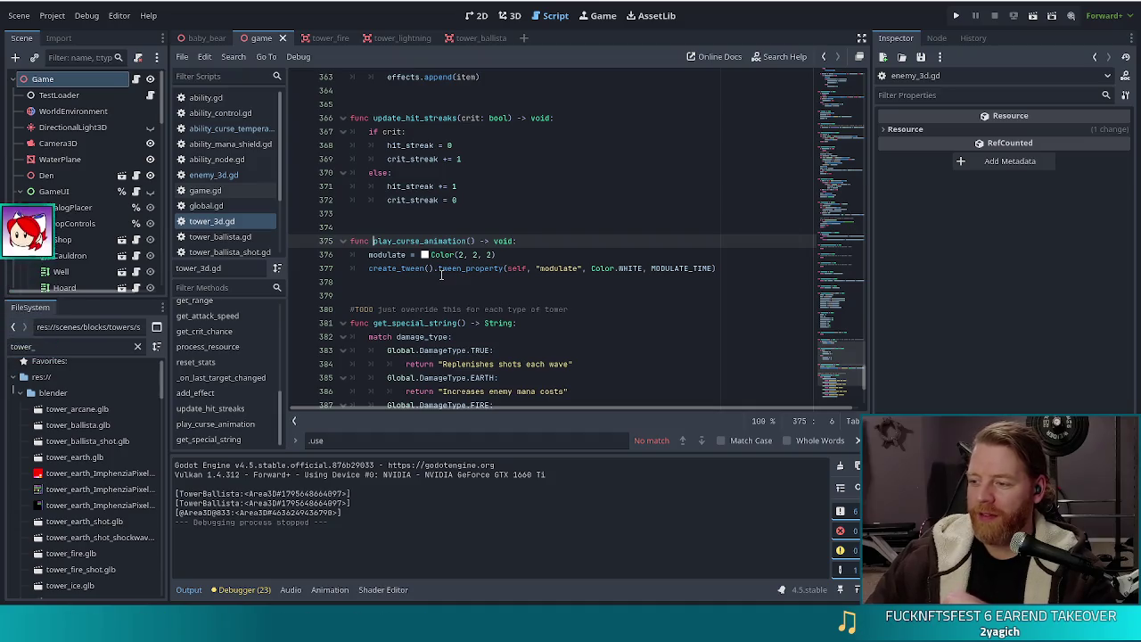
mouse_move(440, 276)
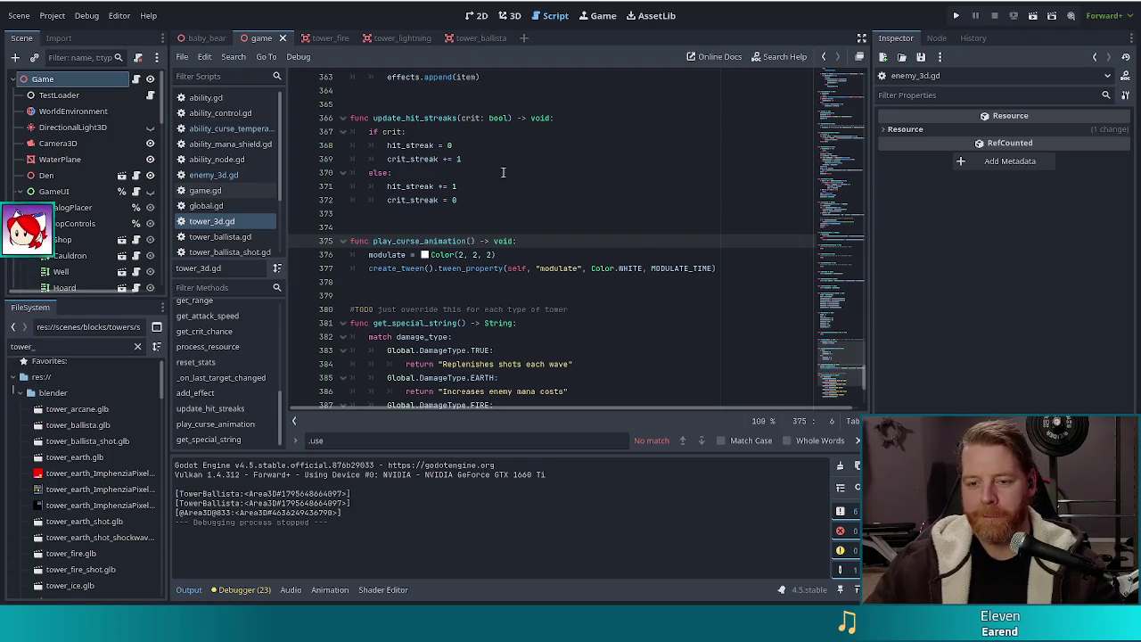
left_click(488, 256)
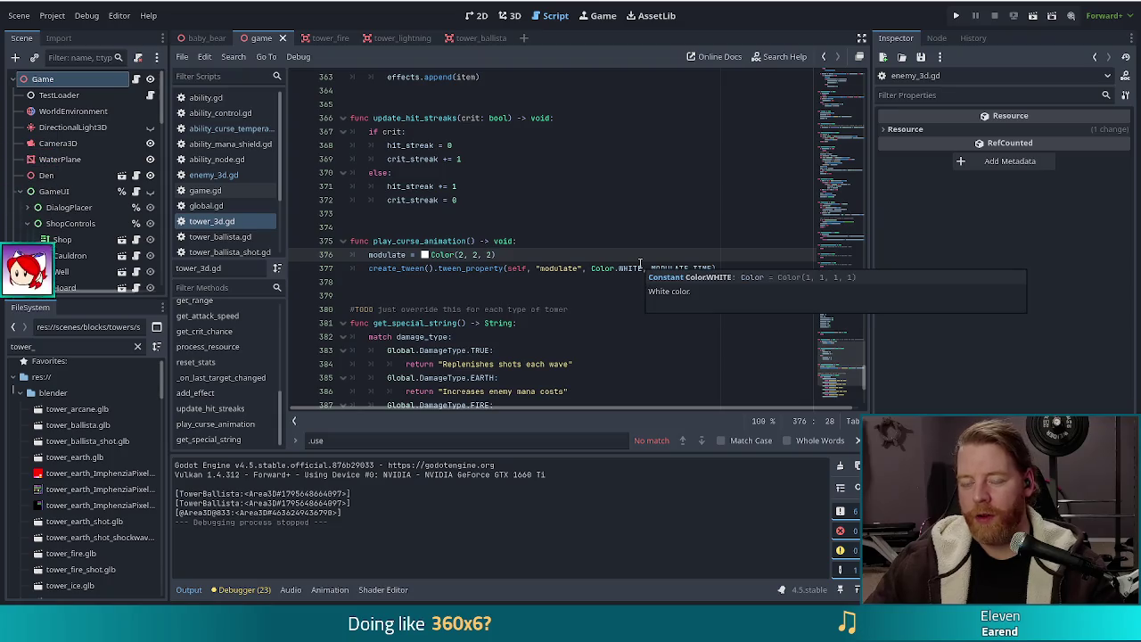
mouse_move(594, 266)
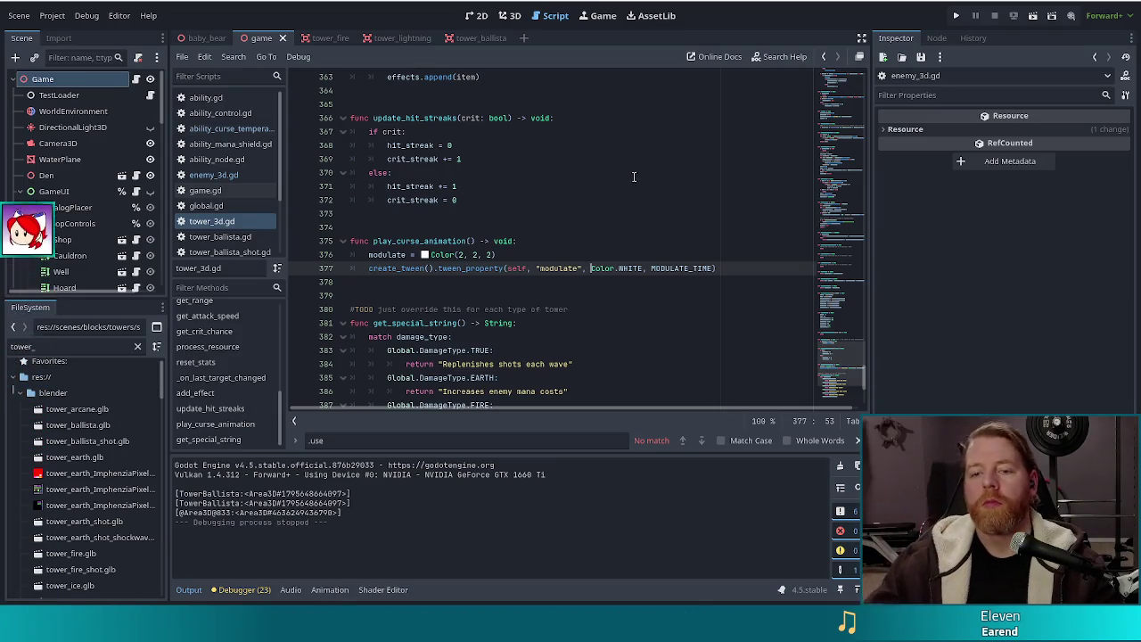
left_click(490, 267)
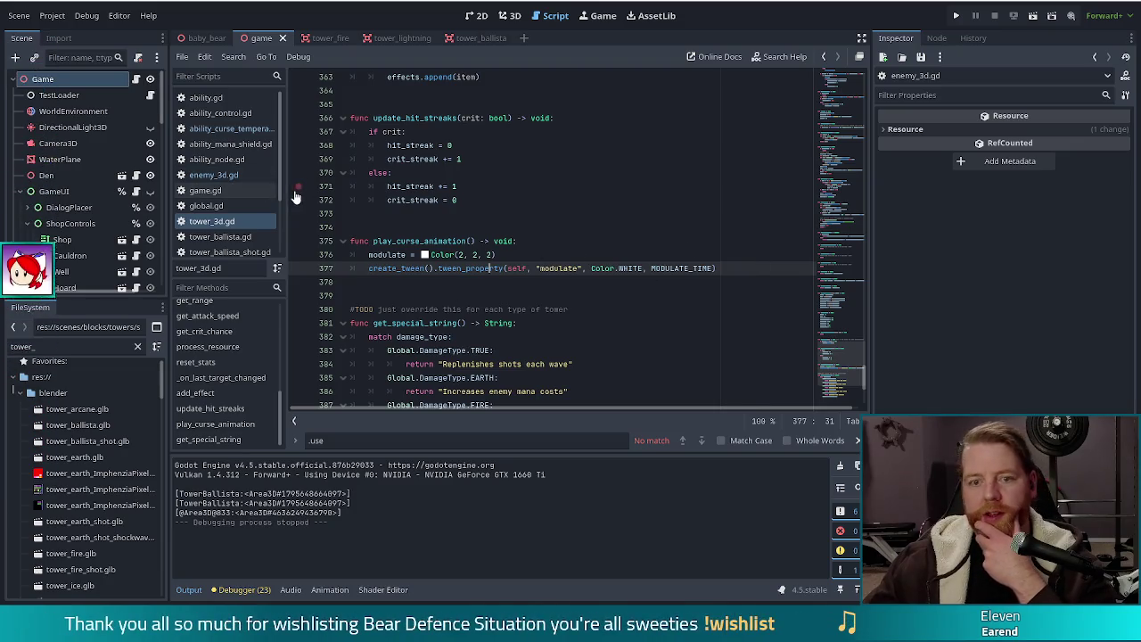
left_click(216, 176)
Step: Open enemy_3d.gd at line 552's abilities[x].use(self) and inspect the following null check and play_show() lines
left_click(430, 324)
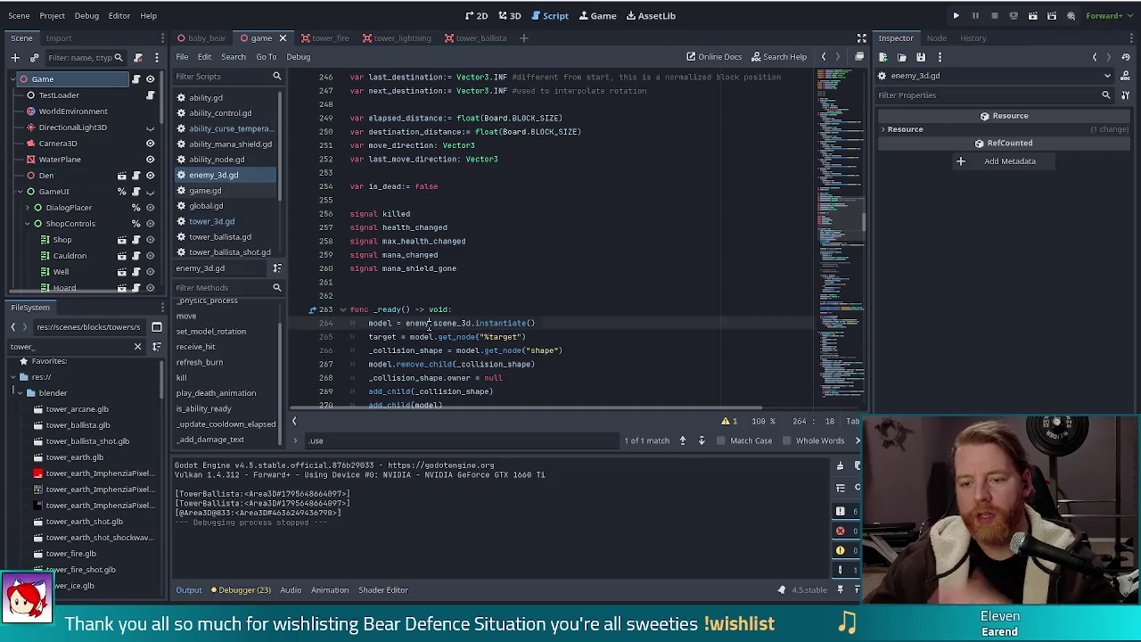
key("ctrl+f")
key("Return")
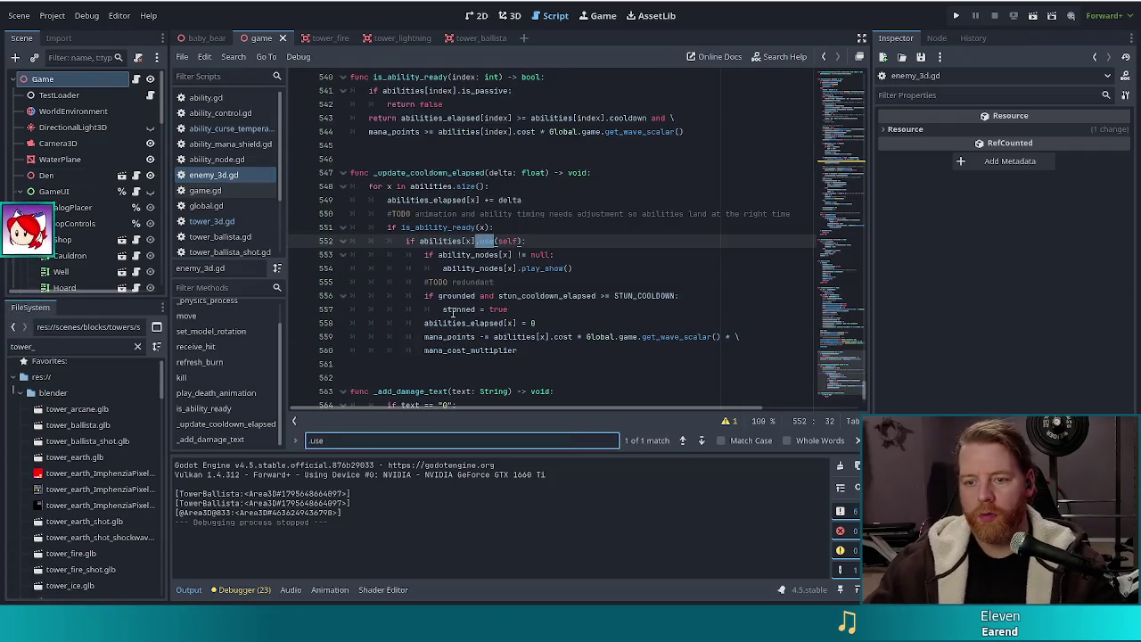
left_click(515, 241)
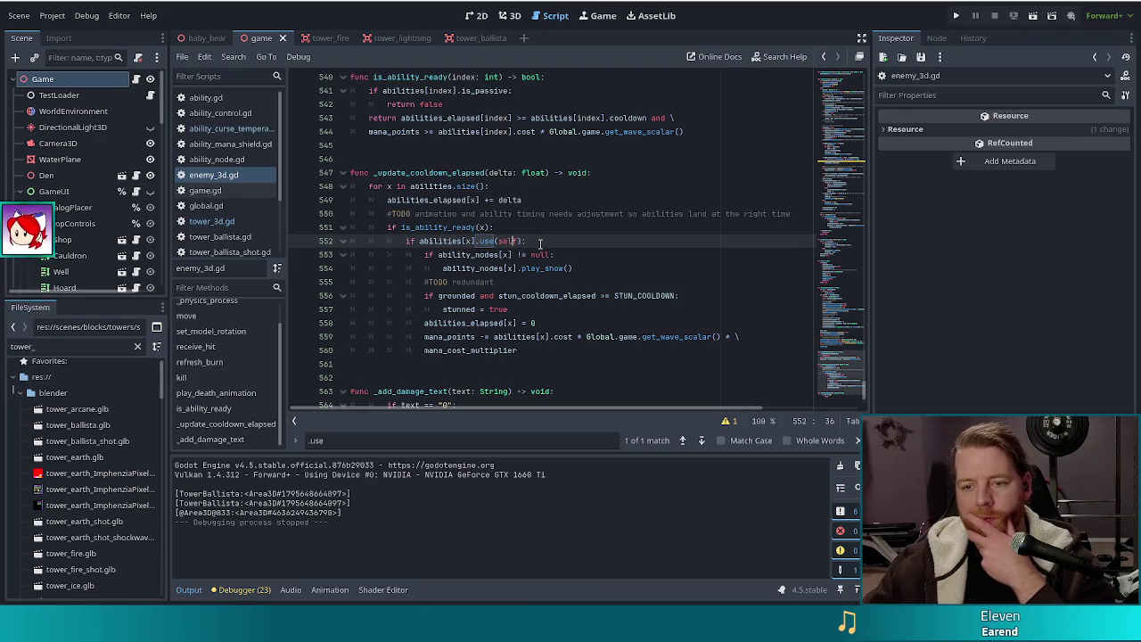
left_click(499, 255)
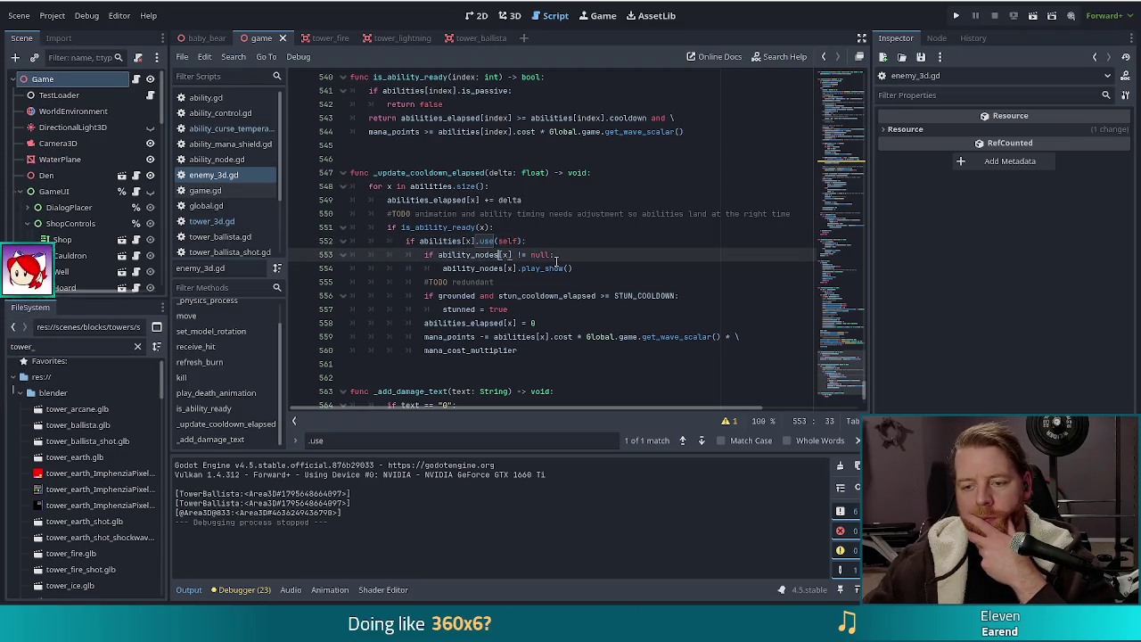
left_click(567, 269)
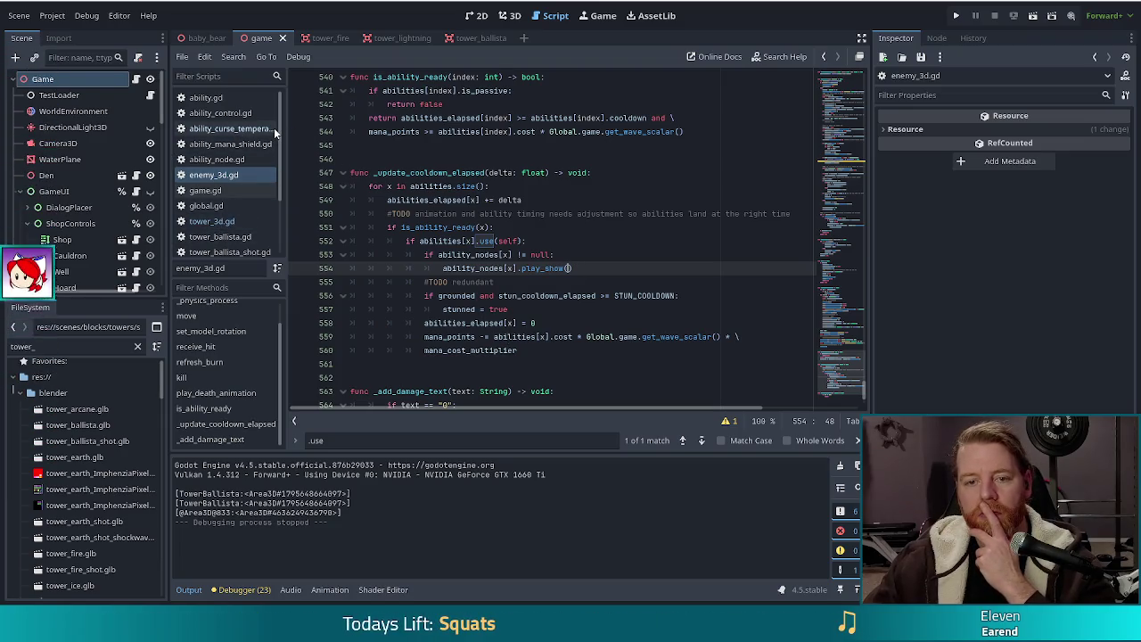
left_click(482, 241)
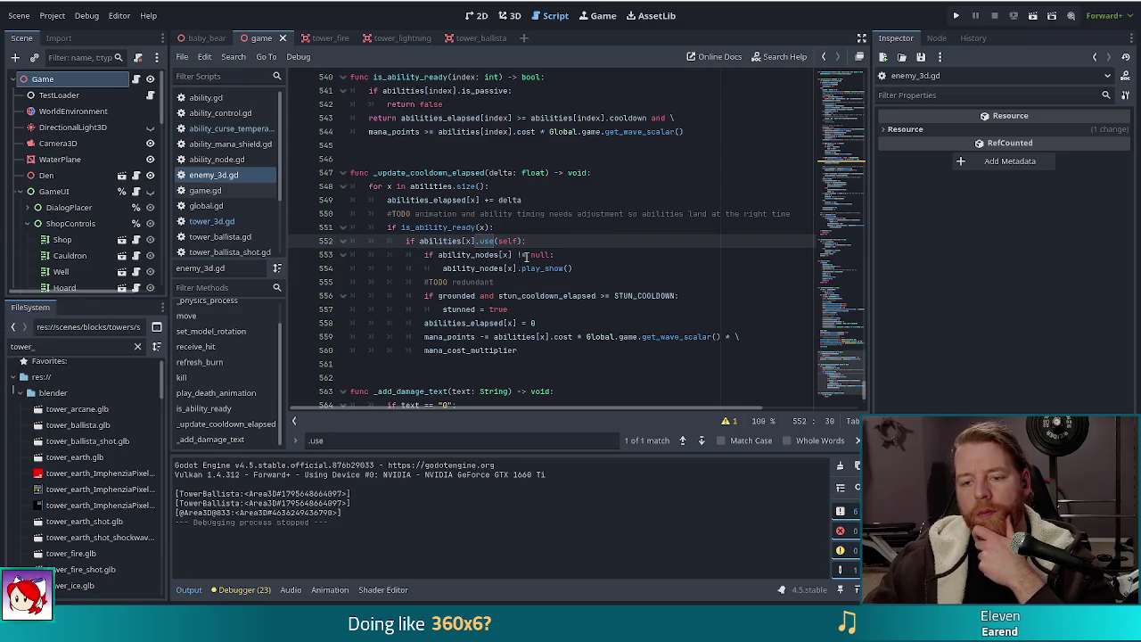
mouse_move(526, 271)
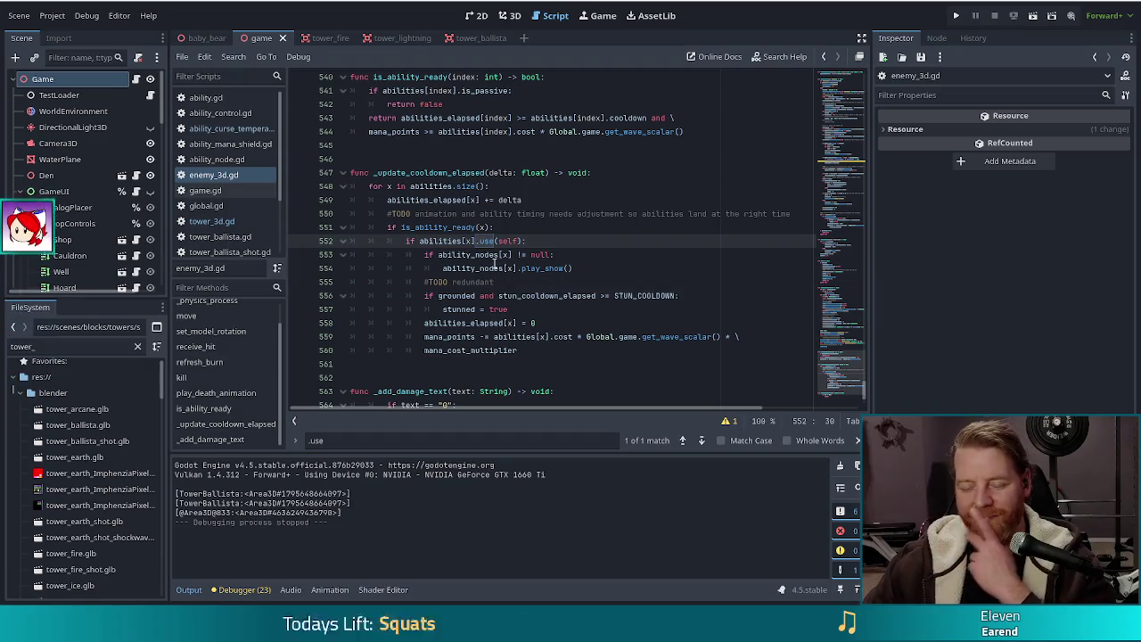
left_click(538, 244)
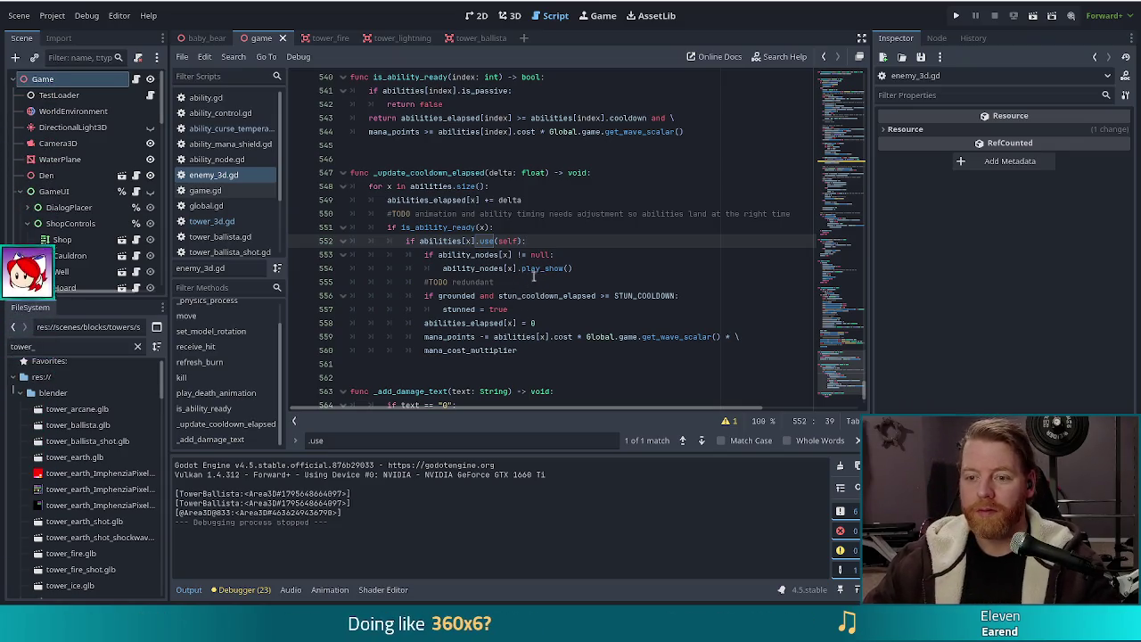
left_click(616, 256)
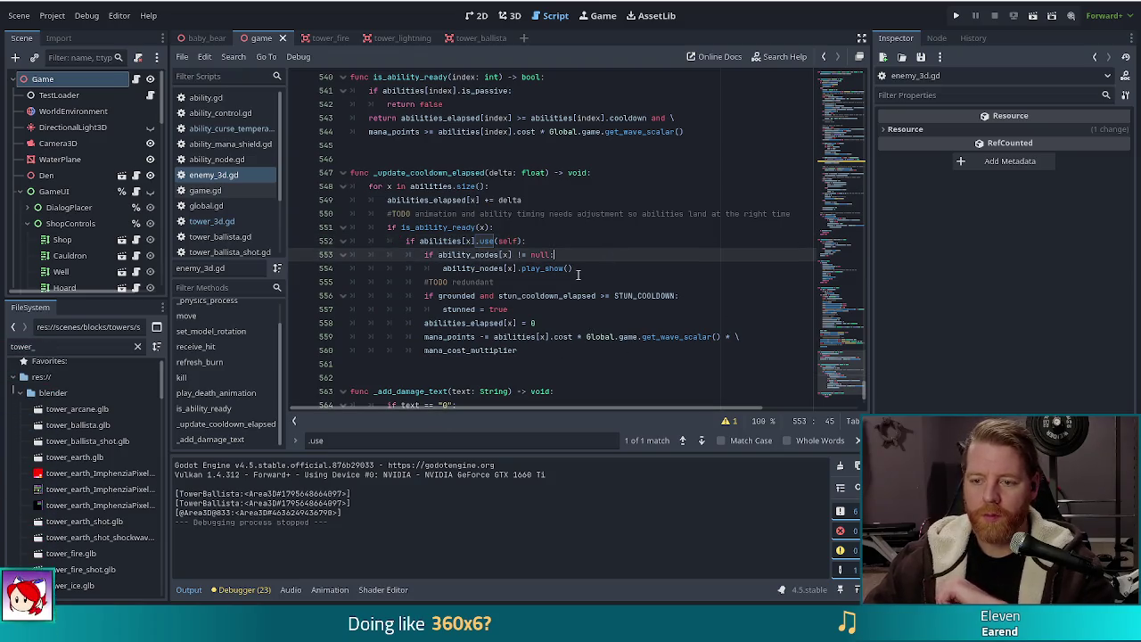
left_click(577, 271)
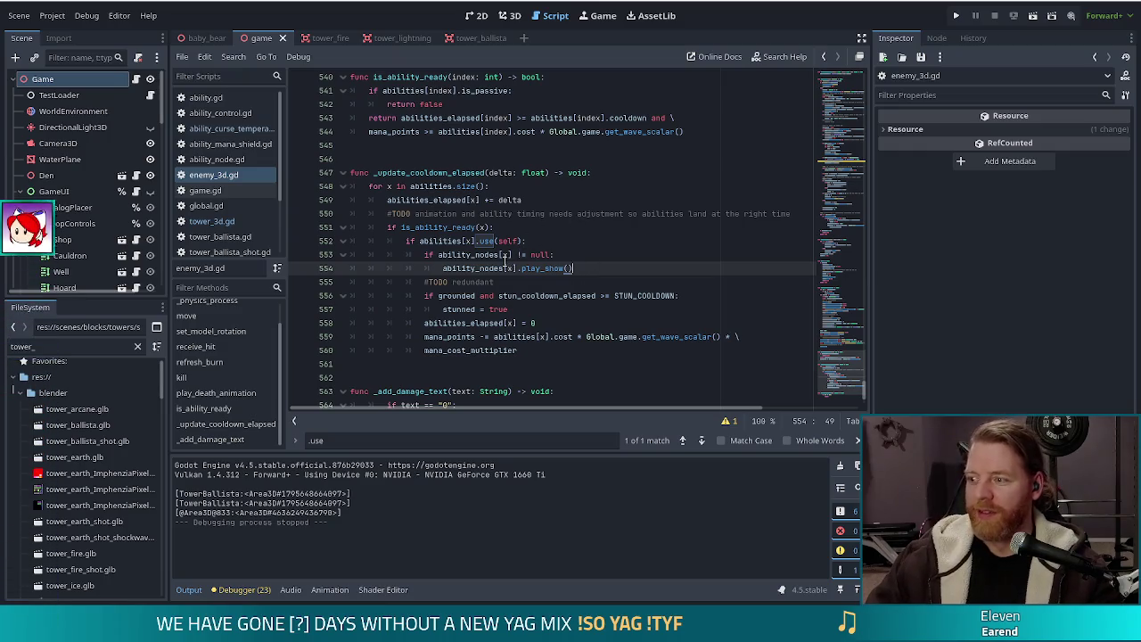
mouse_move(504, 266)
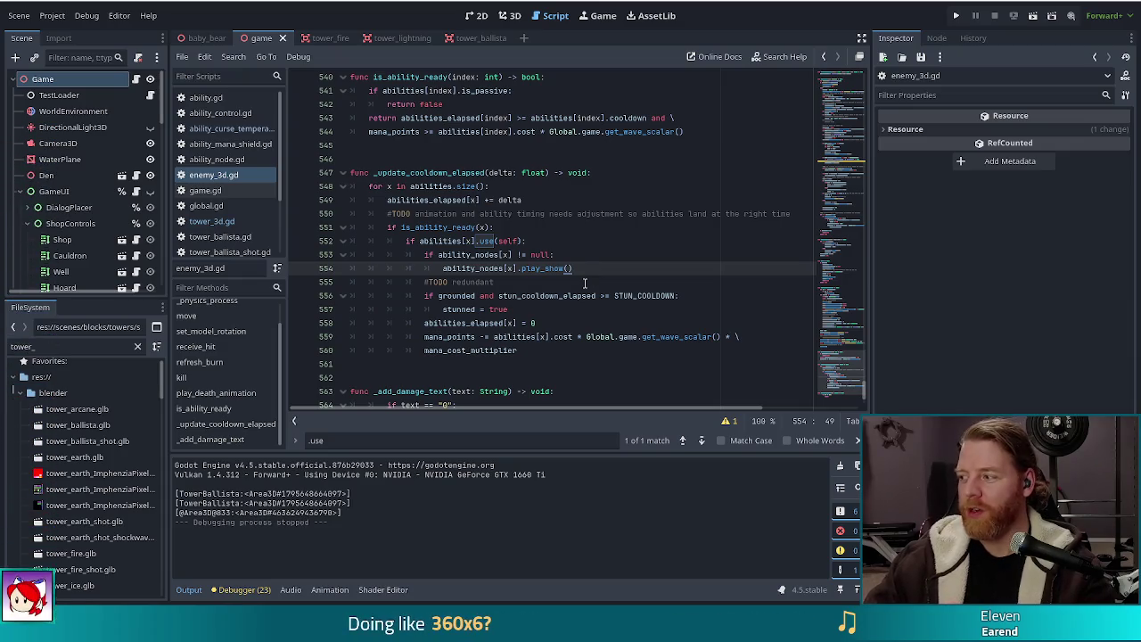
mouse_move(579, 296)
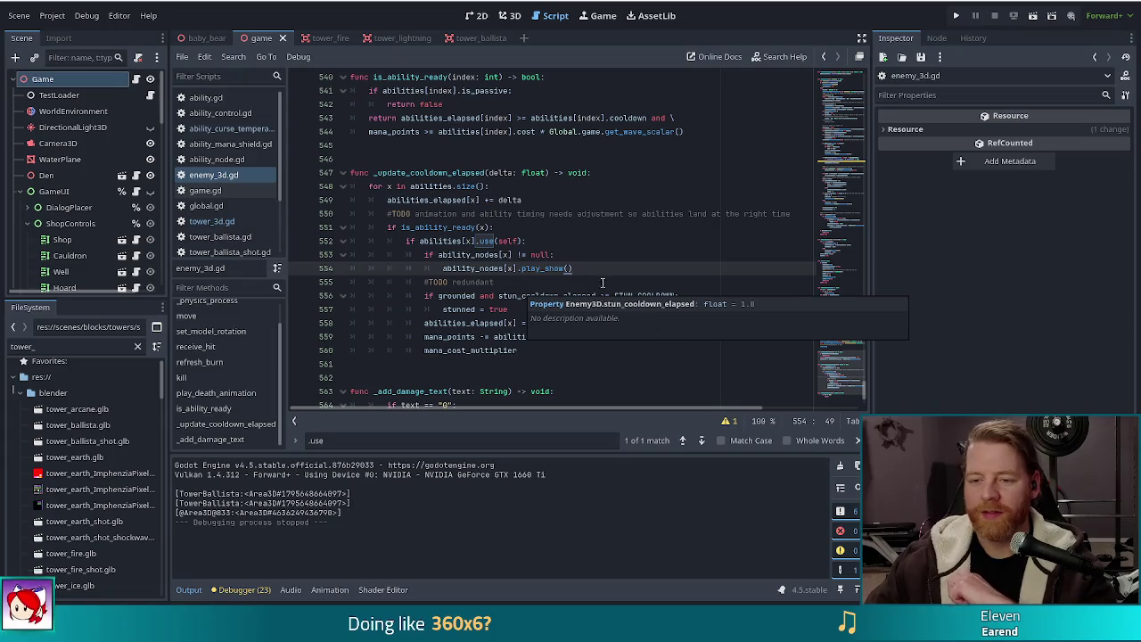
left_click(568, 268)
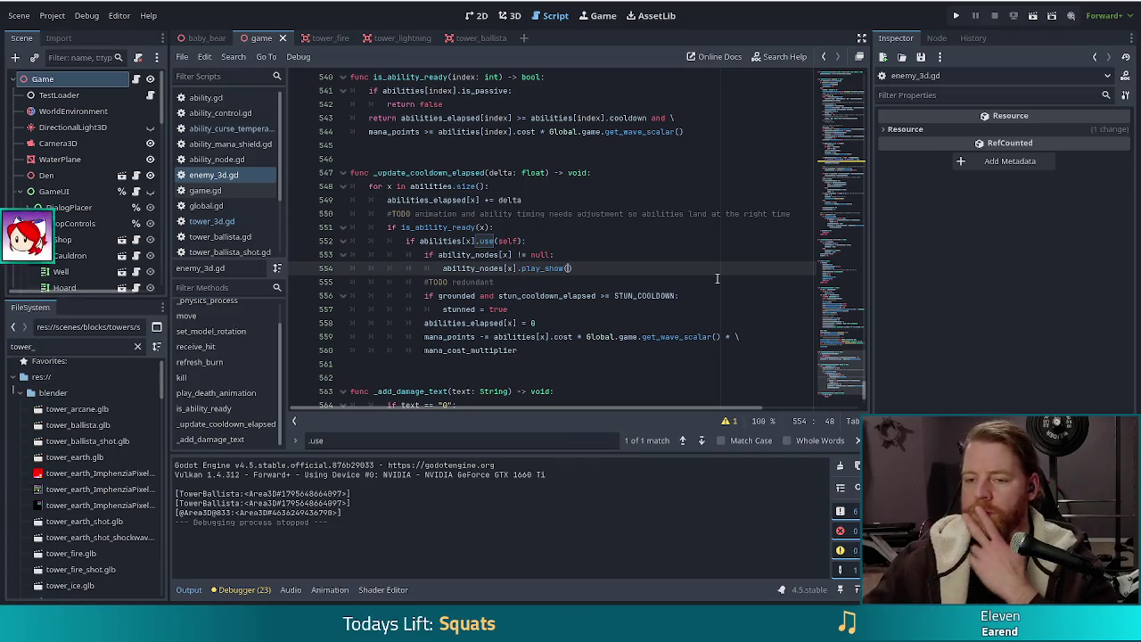
left_click(488, 240)
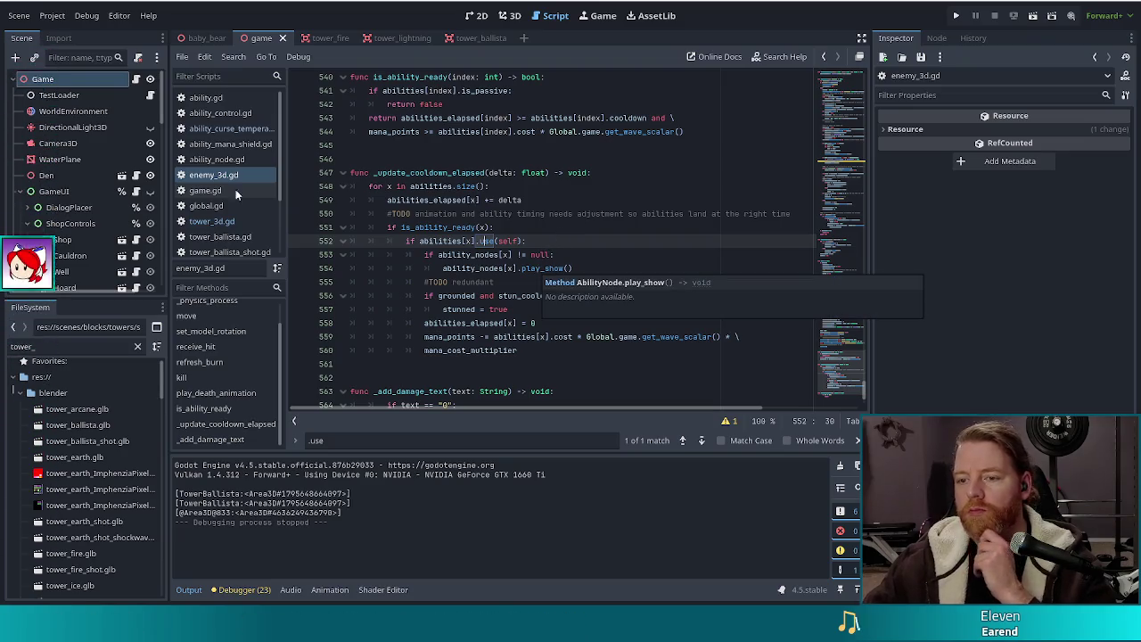
left_click(559, 256)
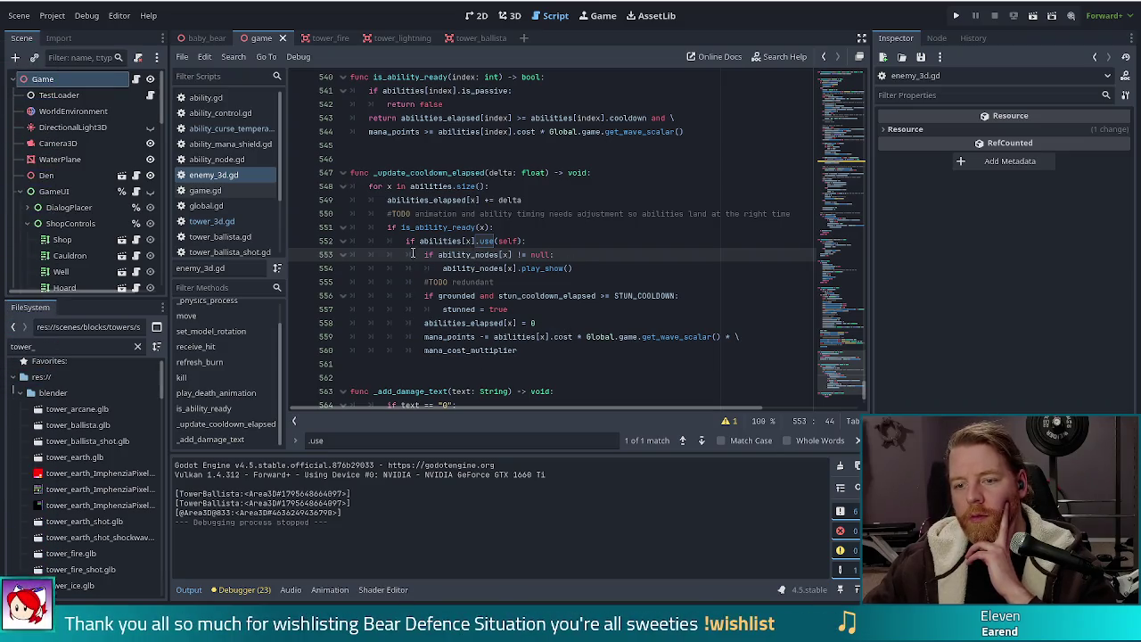
left_click(522, 242)
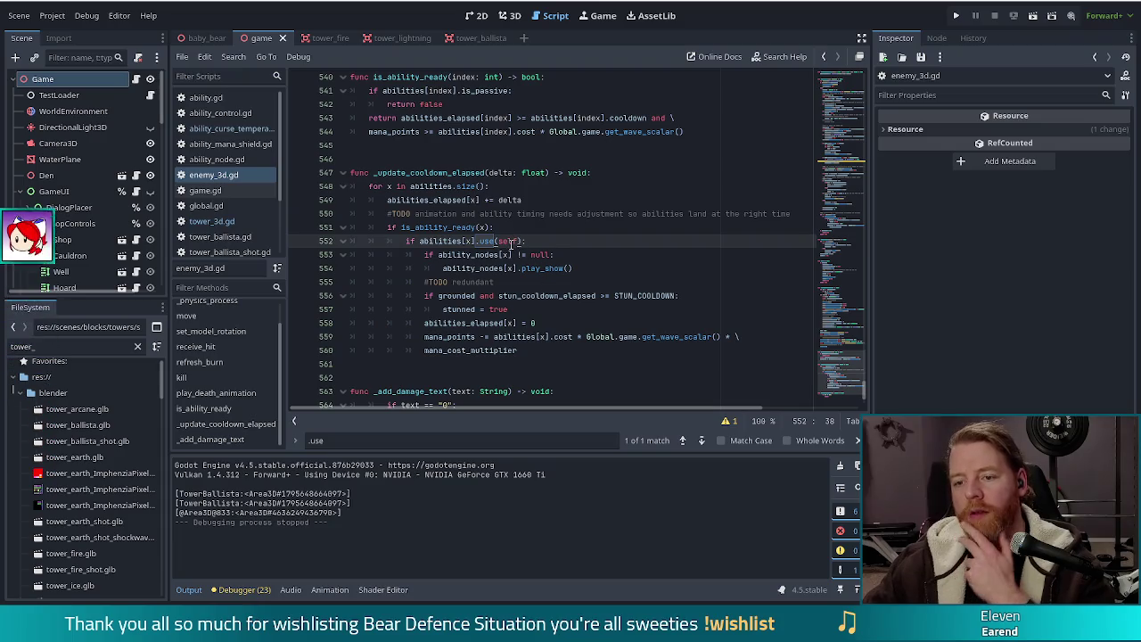
Step: On line 552, add ability_nodes[x] as a second argument to the use(self) call
double_click(508, 241)
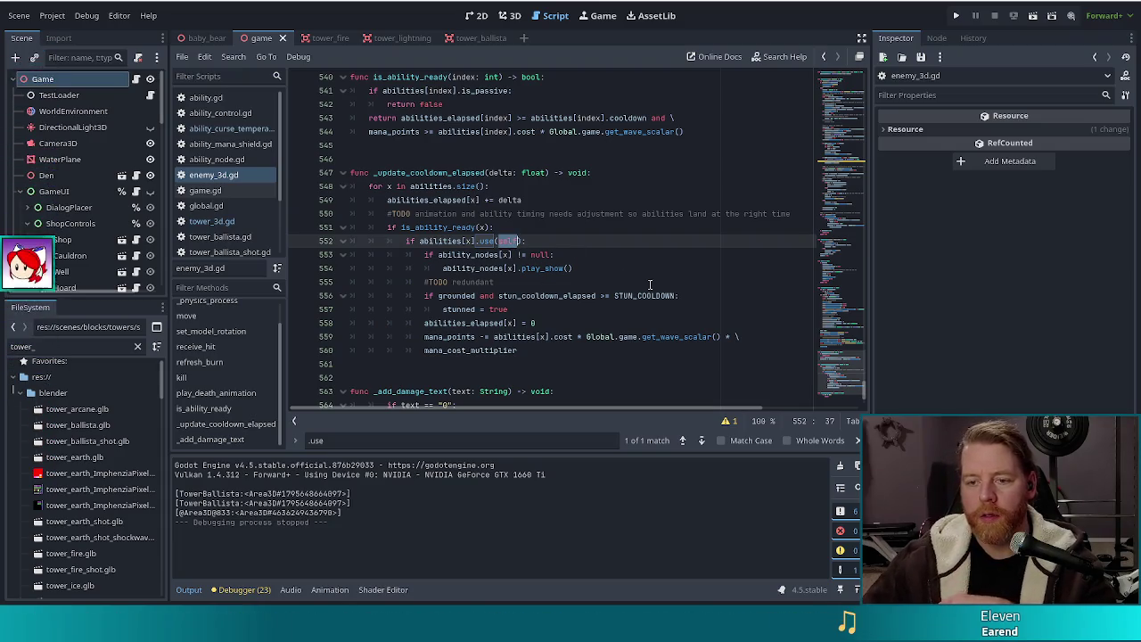
key("Right")
type(", ability")
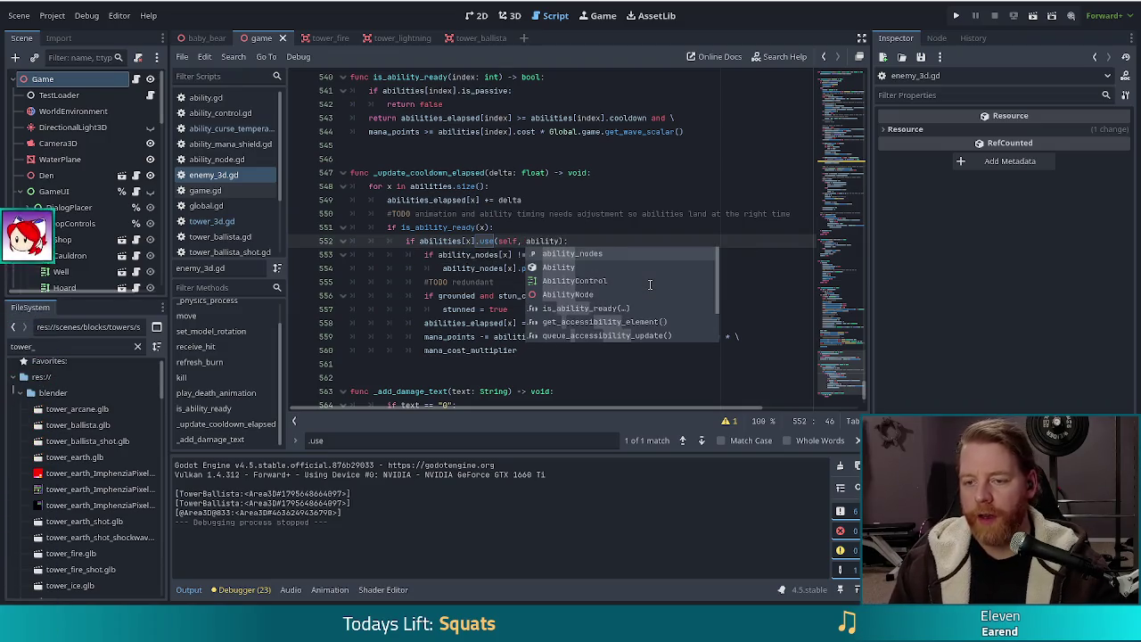
key("Return")
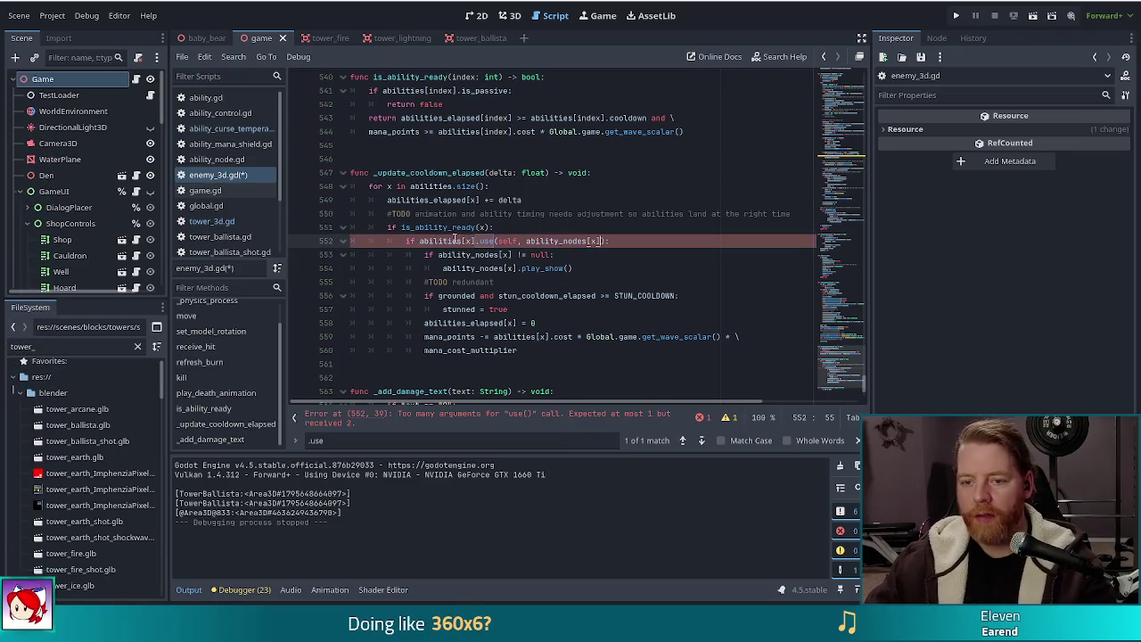
Step: Review the edited use() call, then jump to the use() definition in ability.gd
left_click(486, 241)
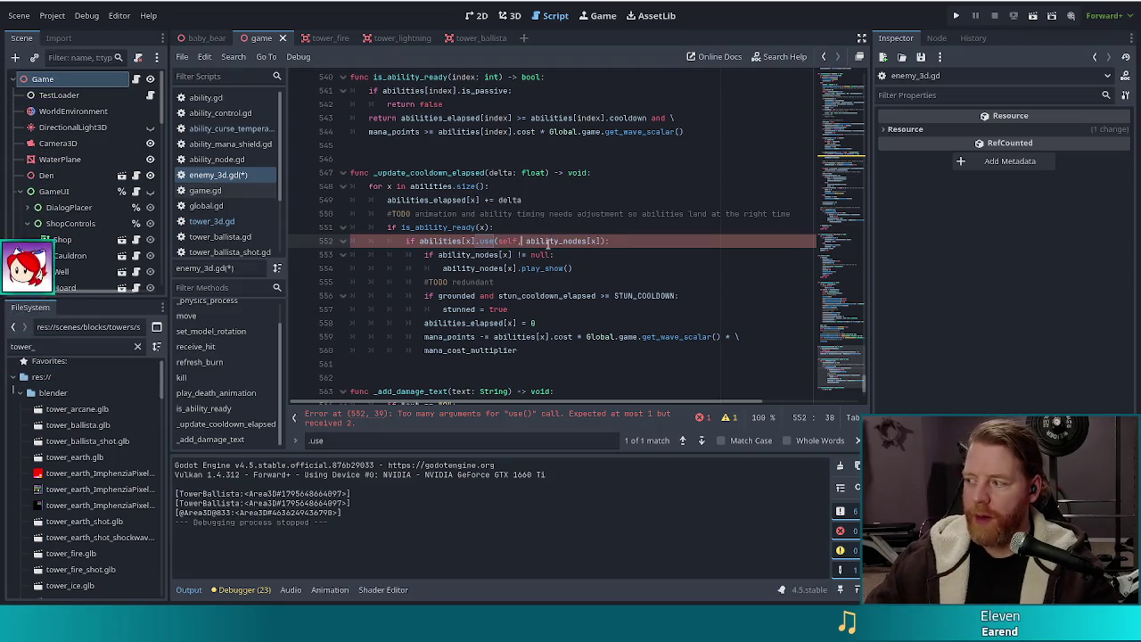
left_click(550, 242)
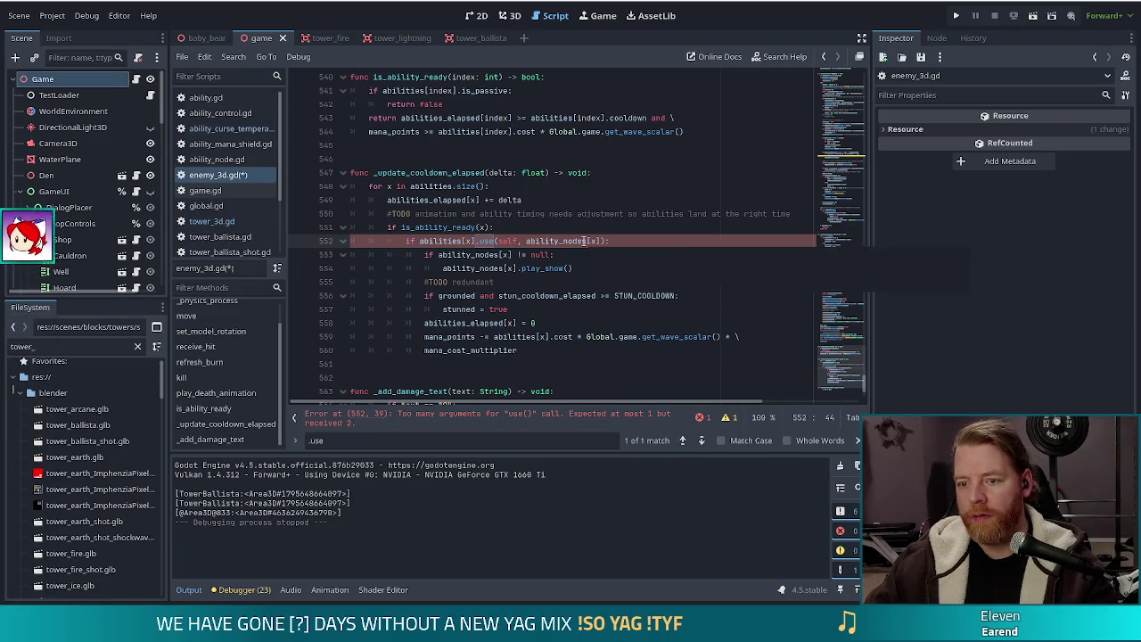
left_click(602, 241)
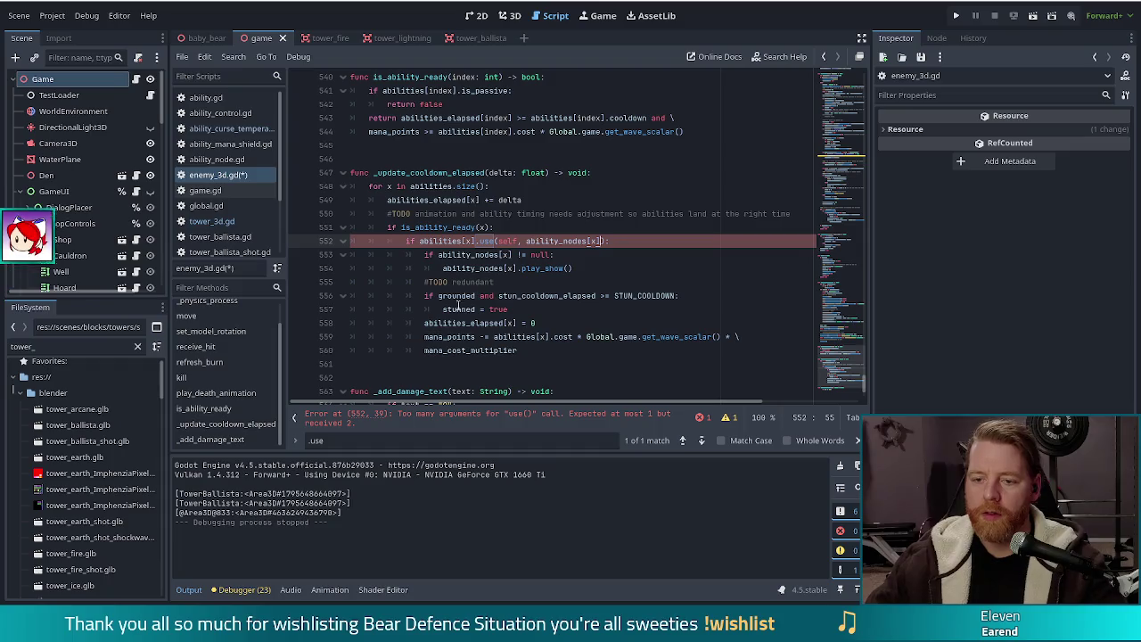
left_click(622, 270)
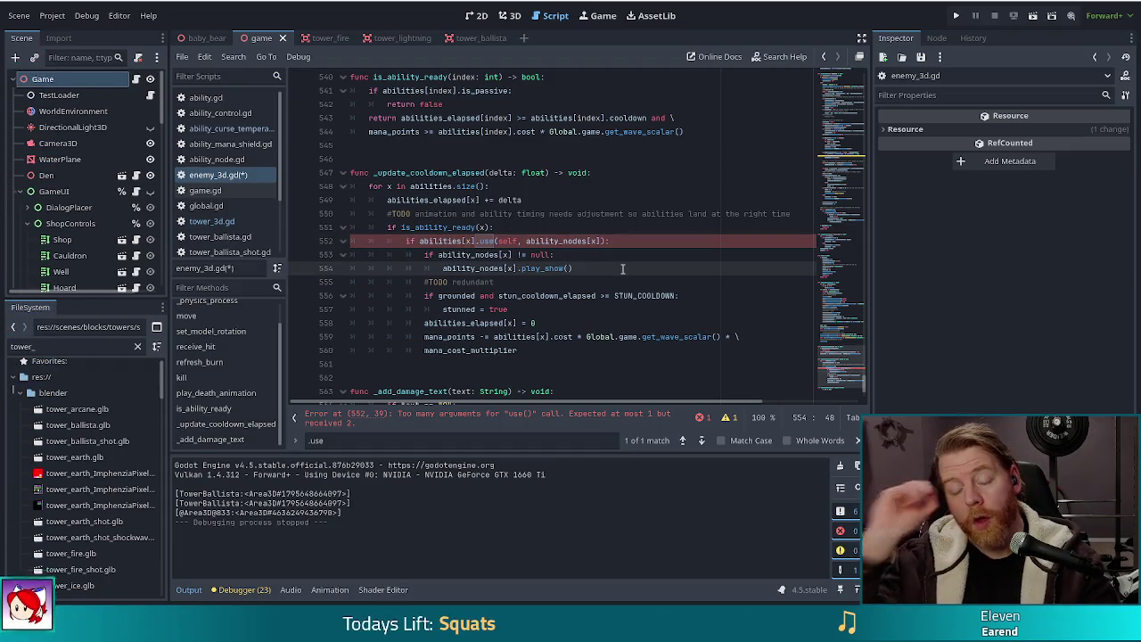
left_click(489, 242)
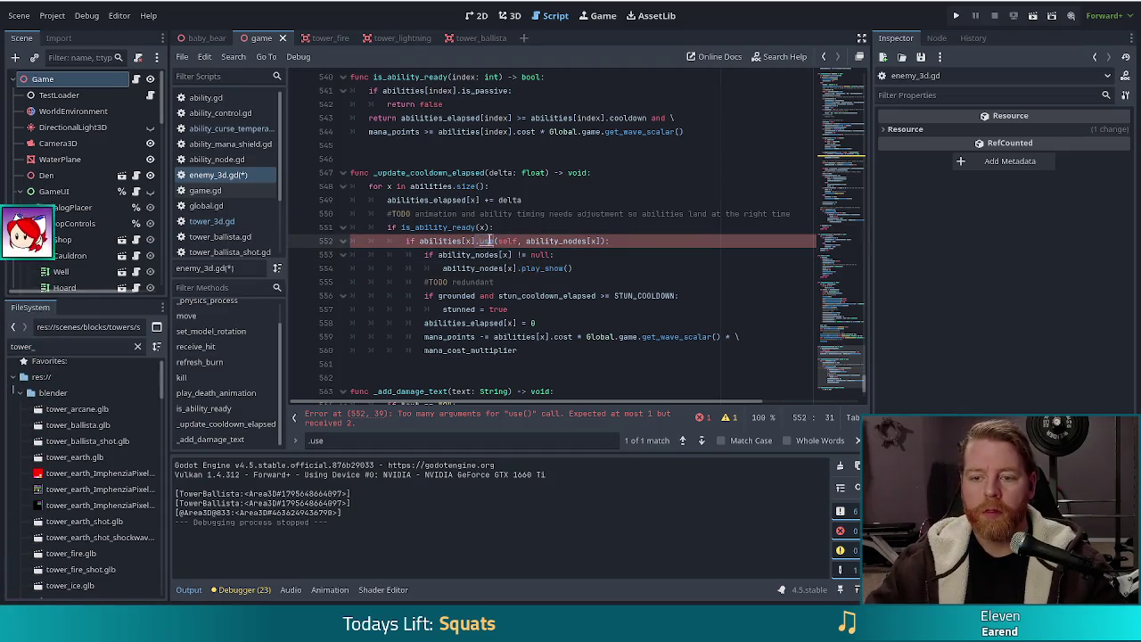
left_click(488, 241, "ctrl")
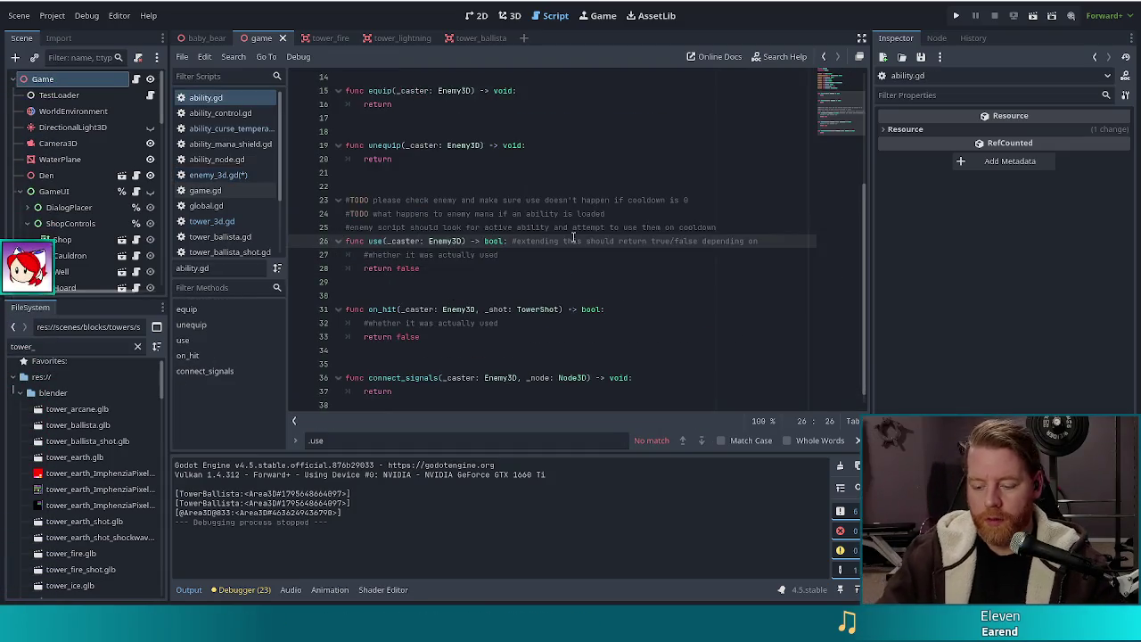
Step: Add a _node: AbilityNode parameter after _caster in ability.gd's use(), and save the scripts
type(", ")
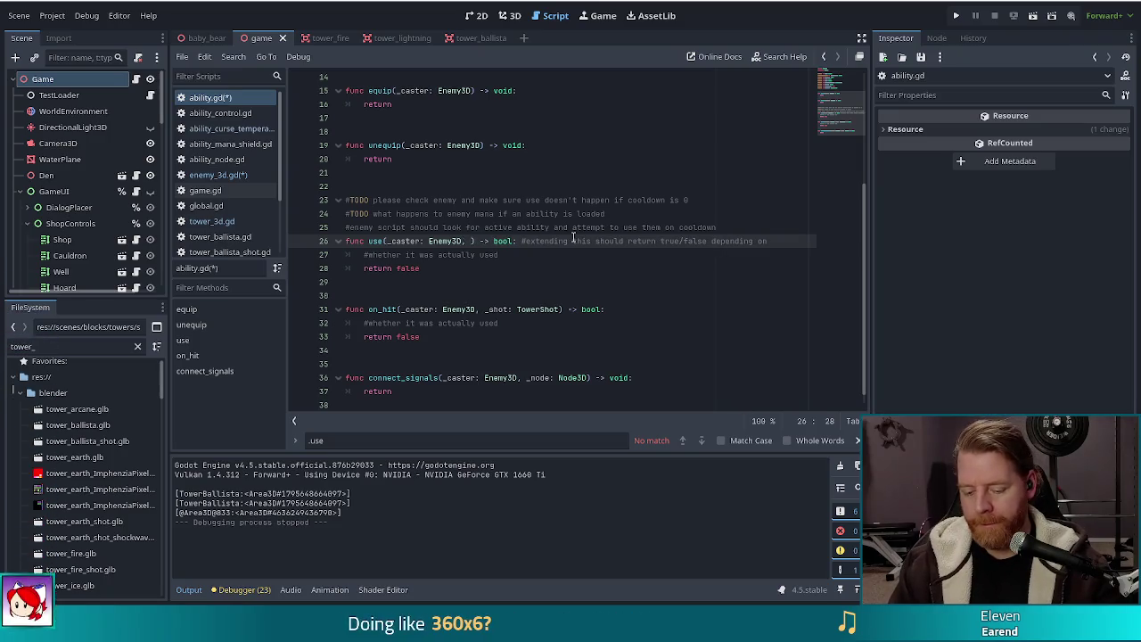
type("_")
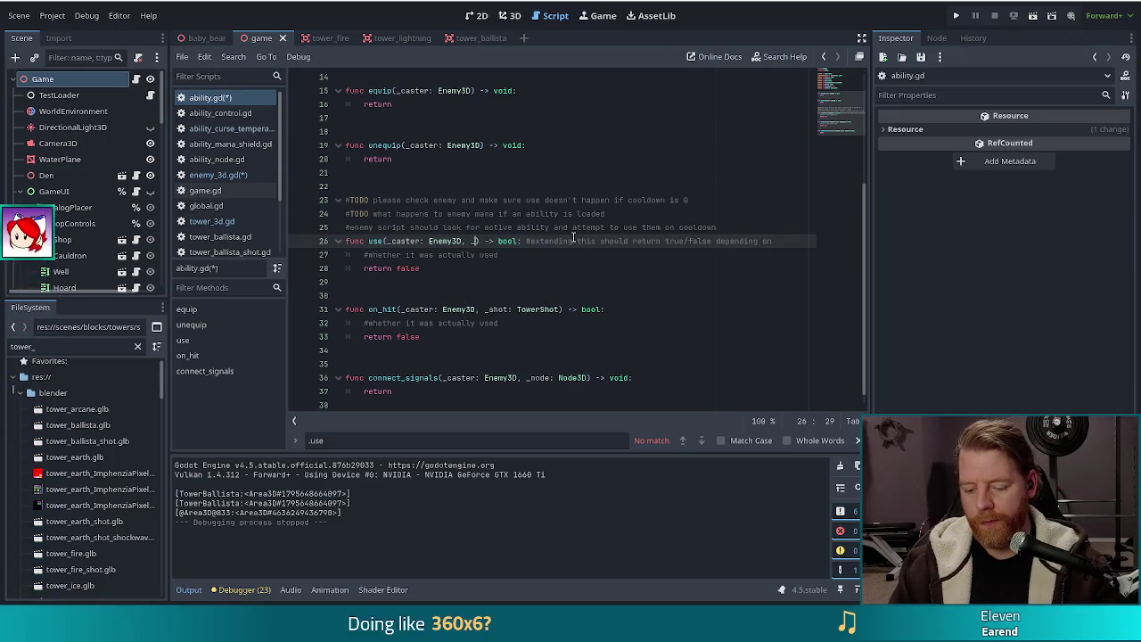
type("nod")
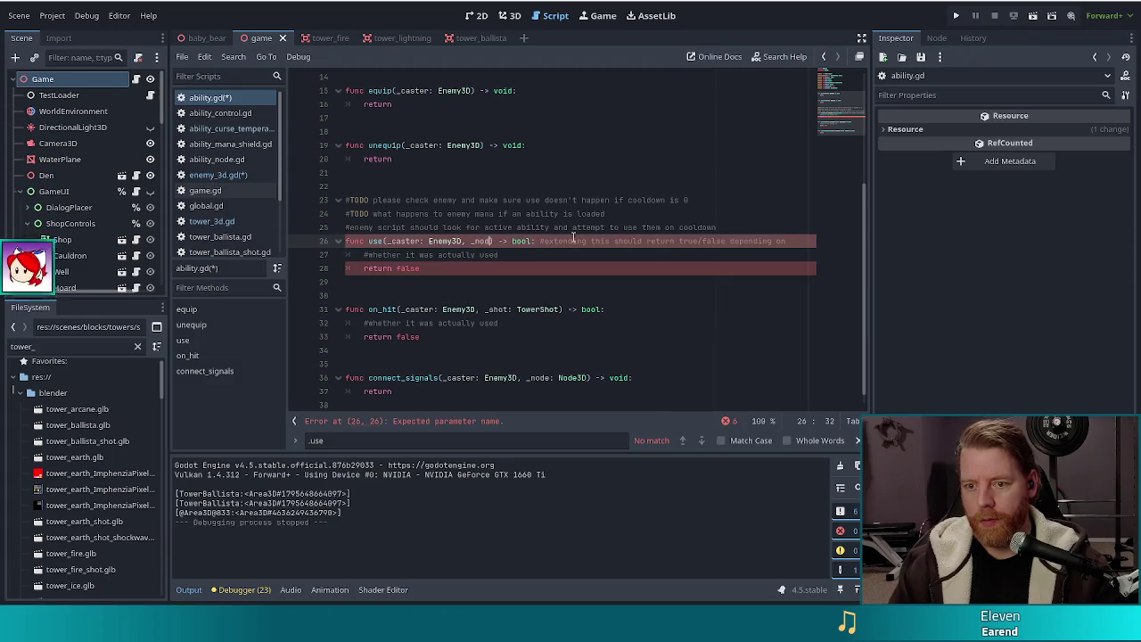
type("e: AbilityN")
key("Return")
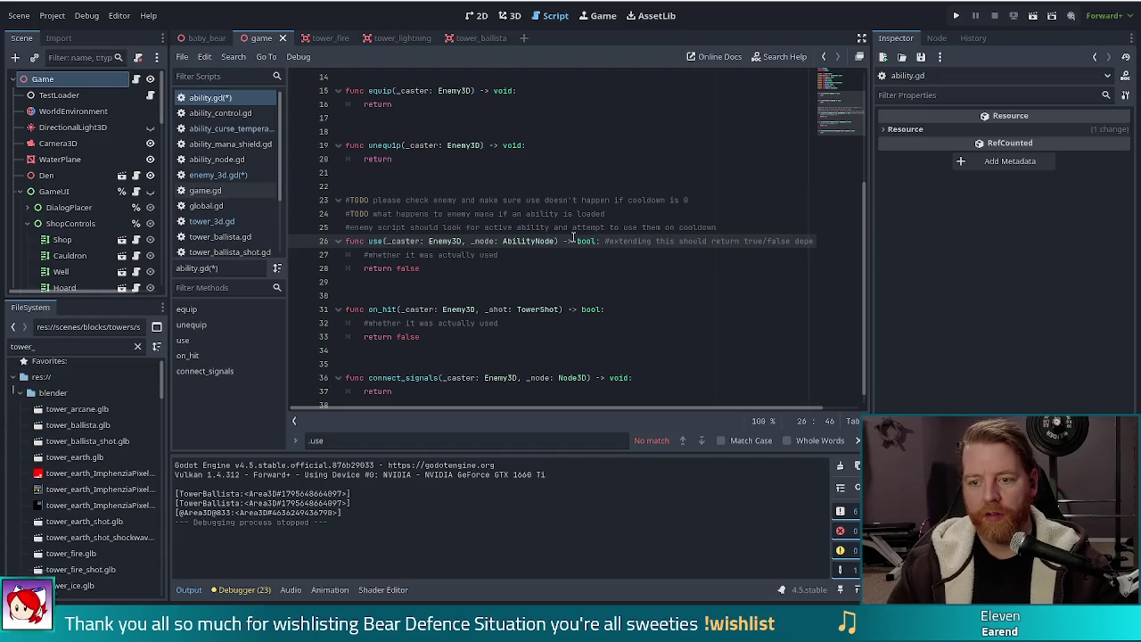
key("ctrl+s")
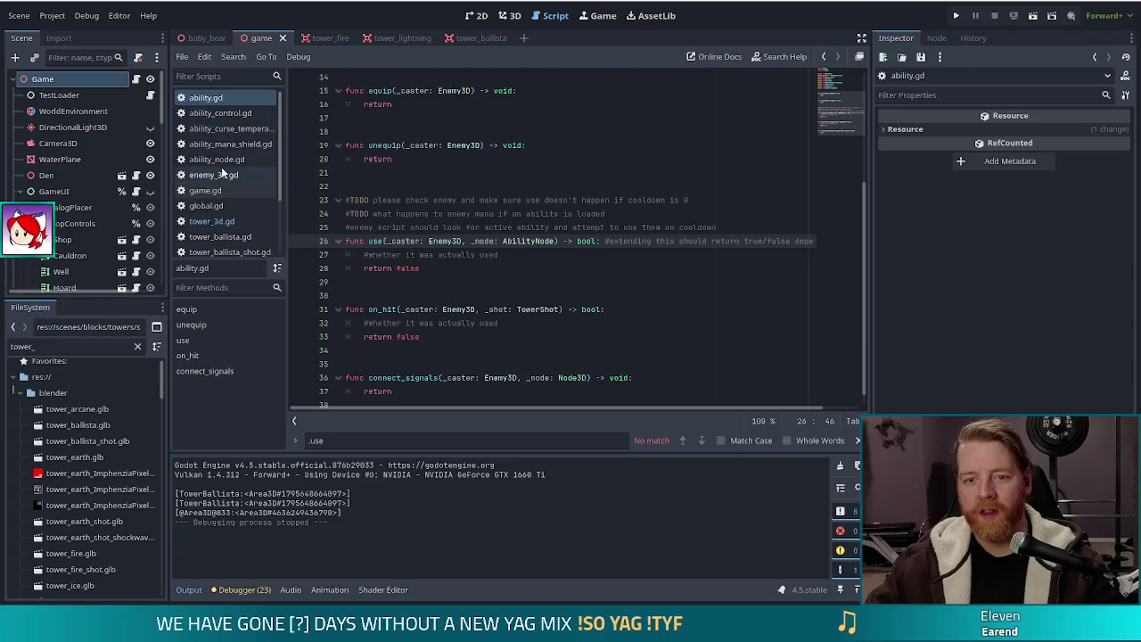
Step: In ability_node.gd, declare var targets: Array[Node3D] on line 7 below scale_to_model, and save
left_click(226, 160)
left_click(513, 146)
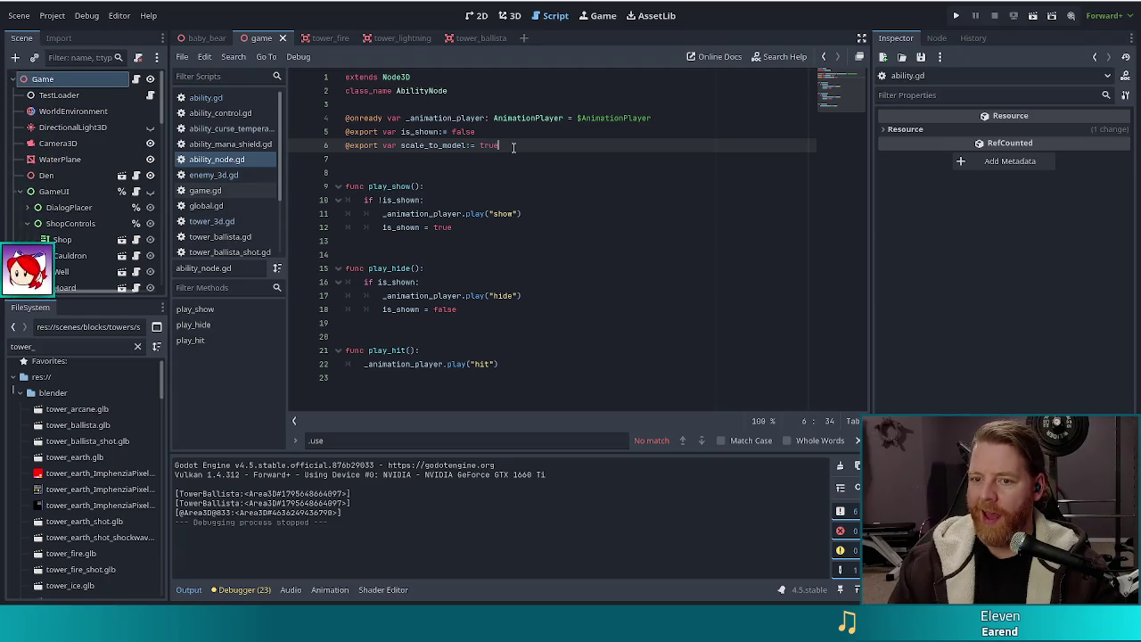
key("Return")
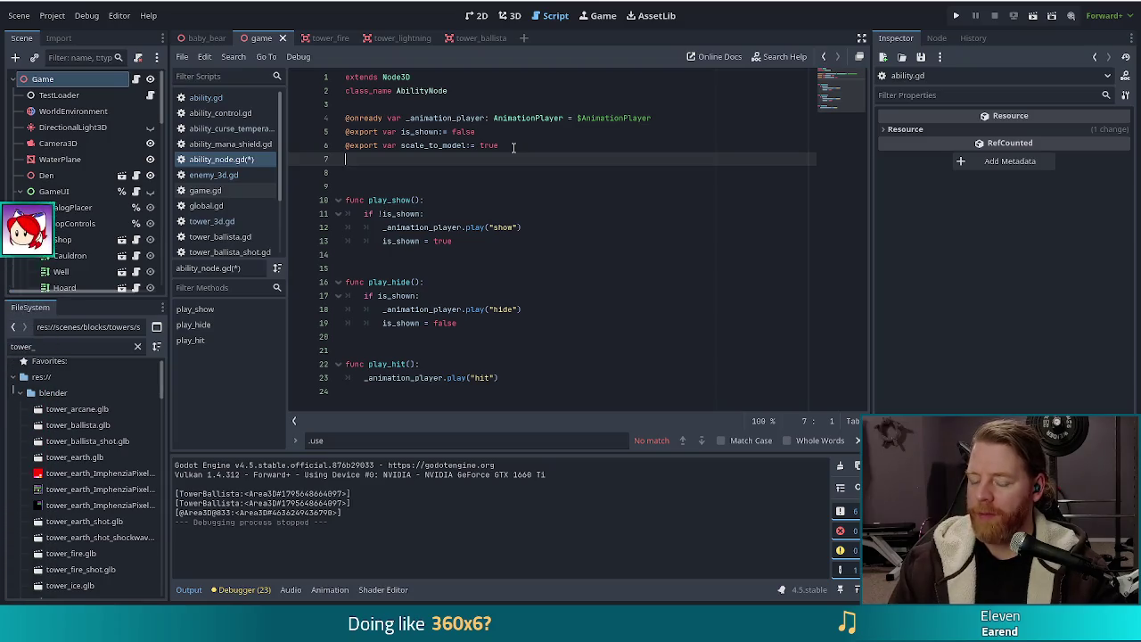
type("var")
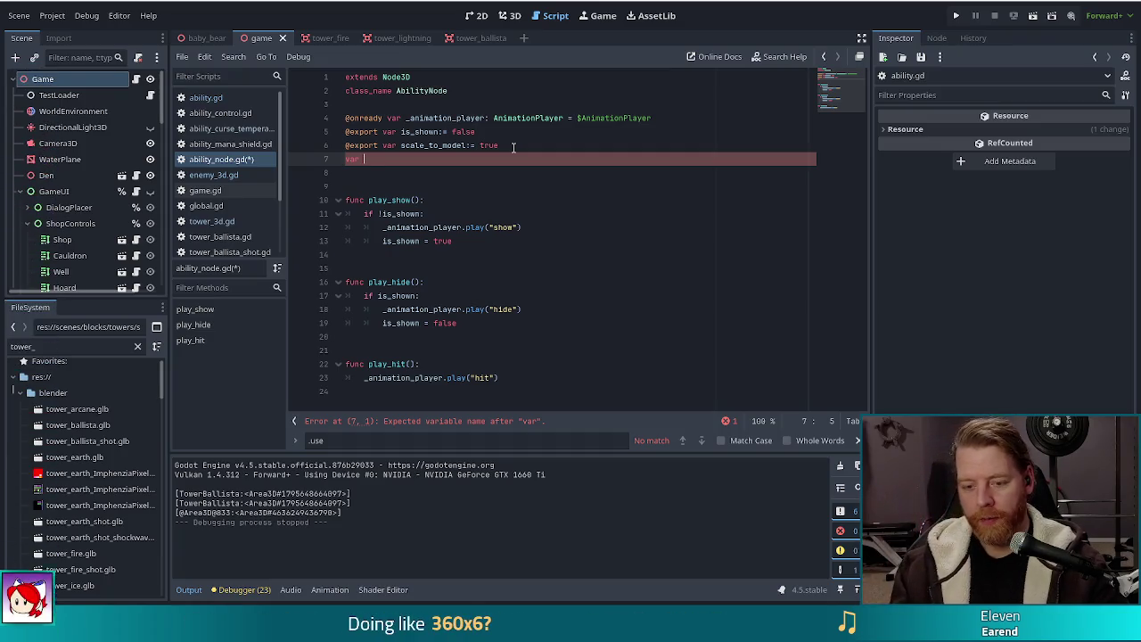
type("ets")
type(": Arra")
type("y[Node")
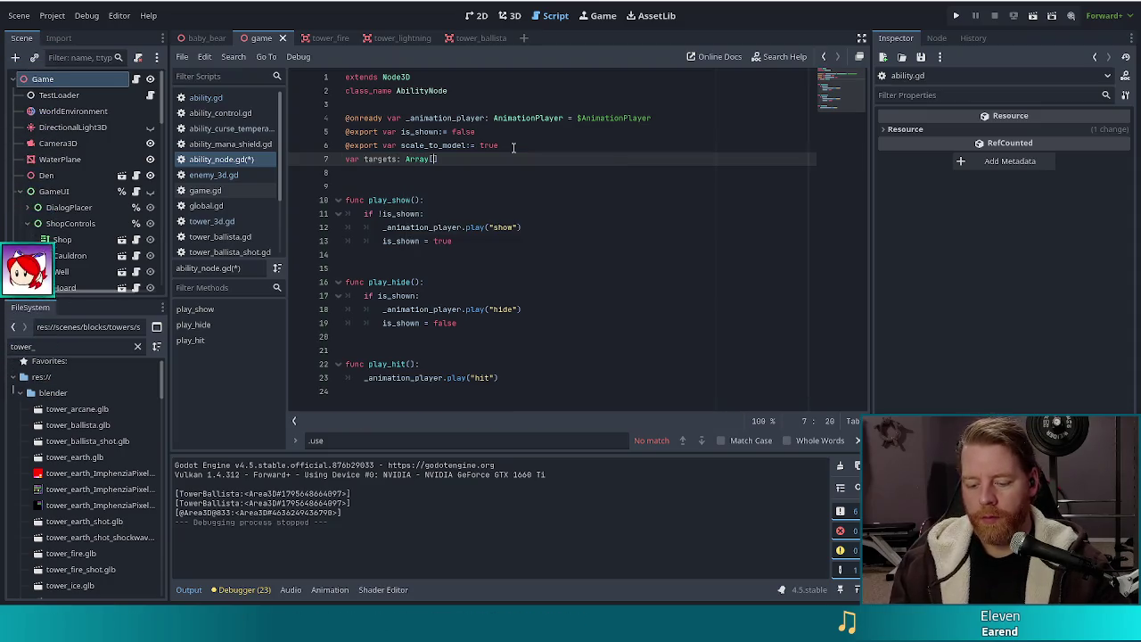
type("3")
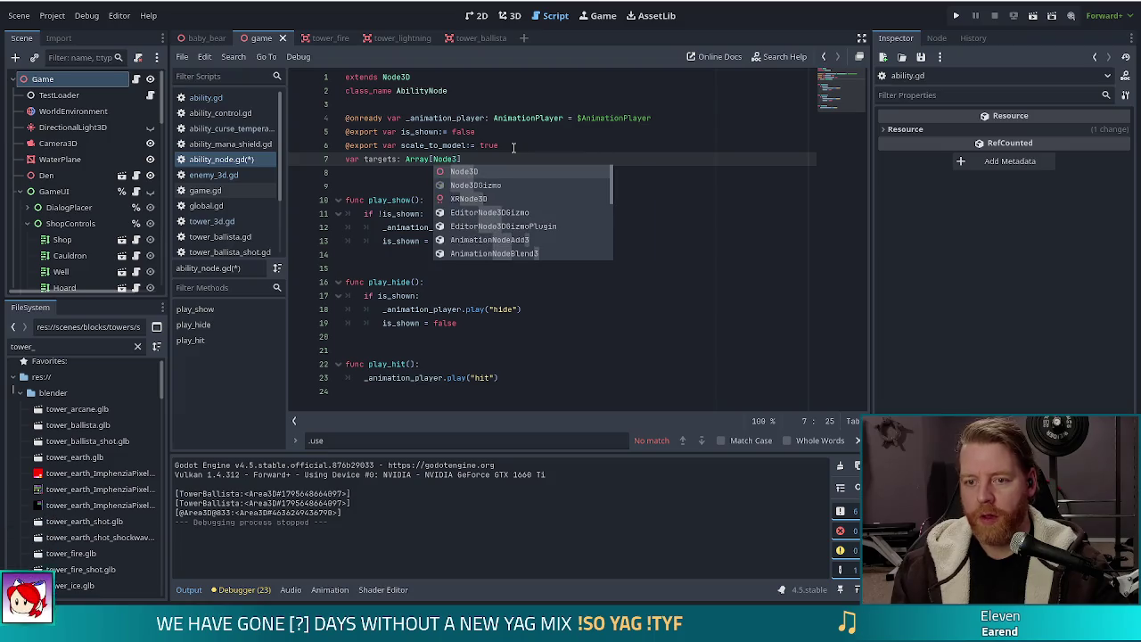
type("D")
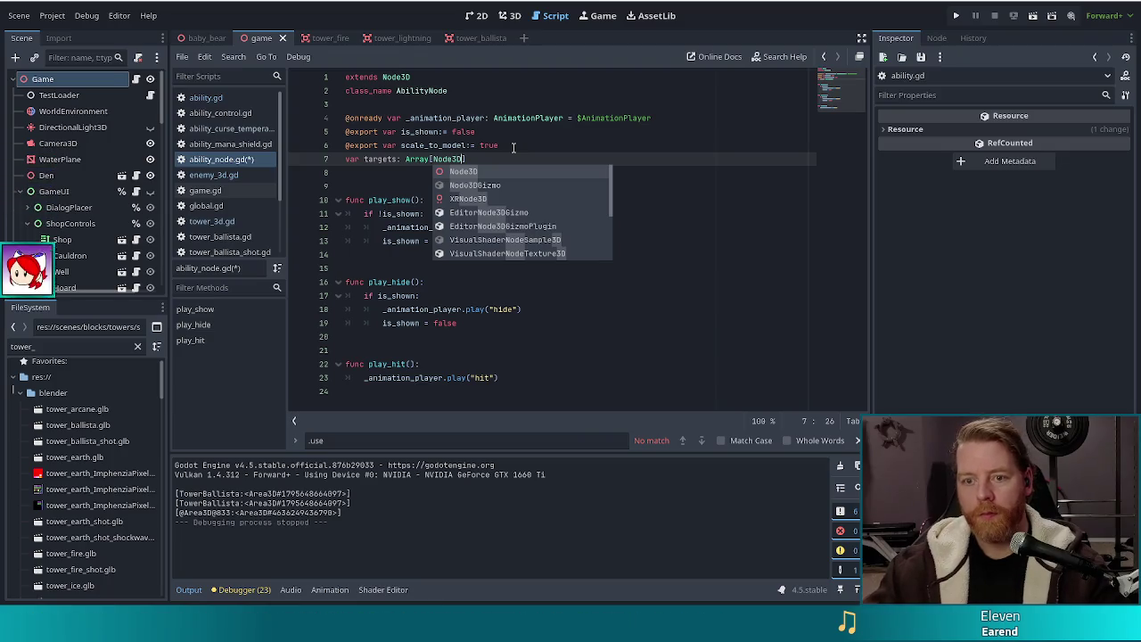
type("]")
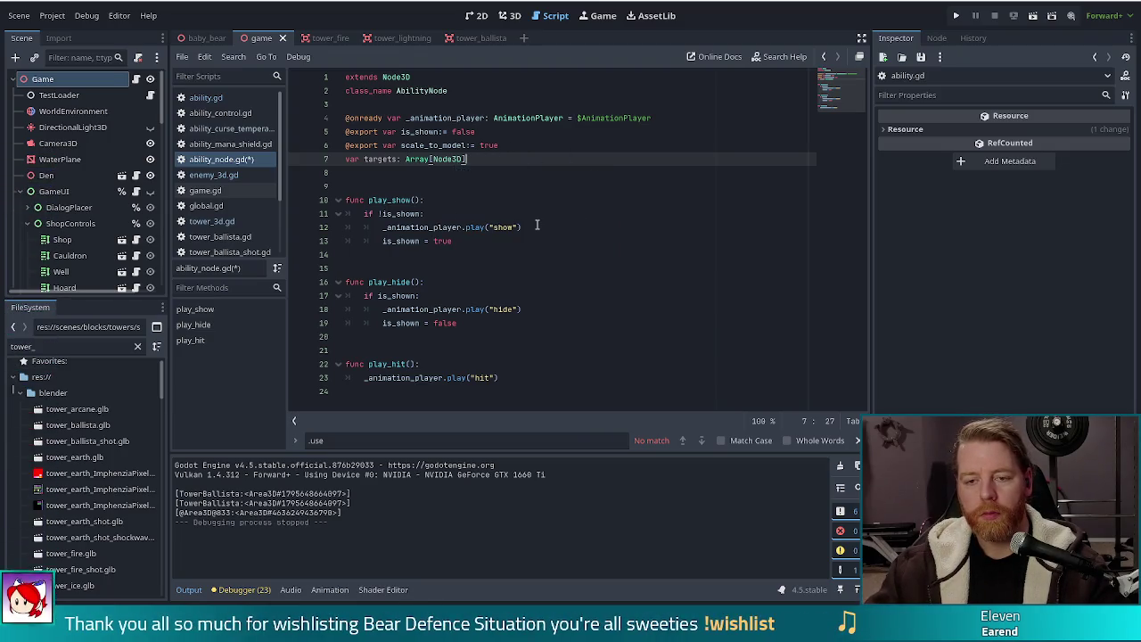
key("ctrl+s")
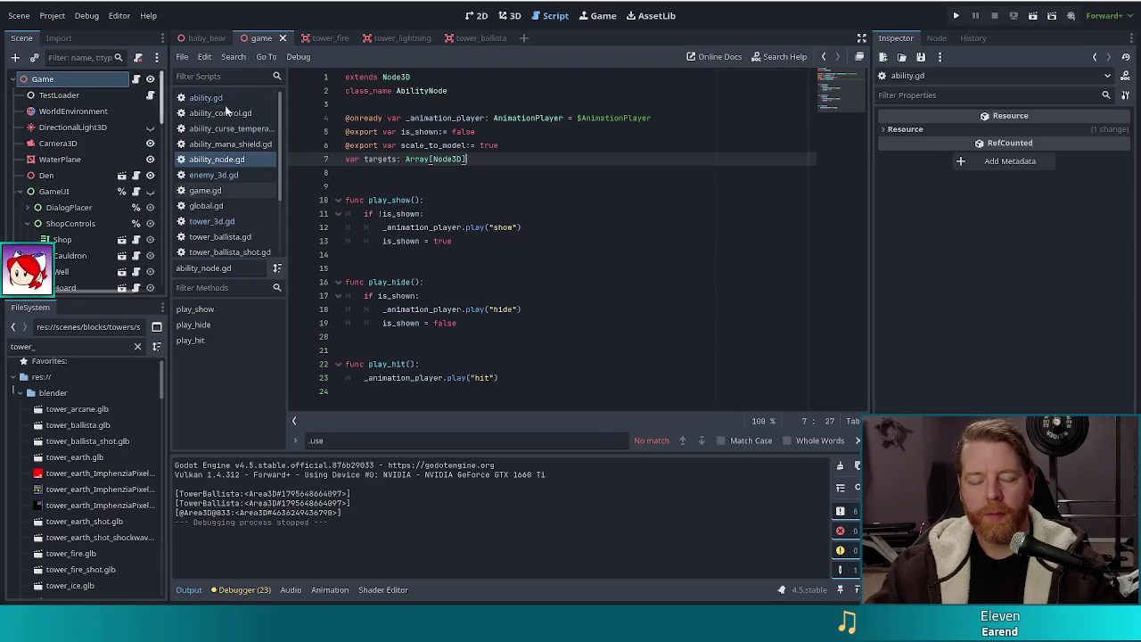
left_click(201, 129)
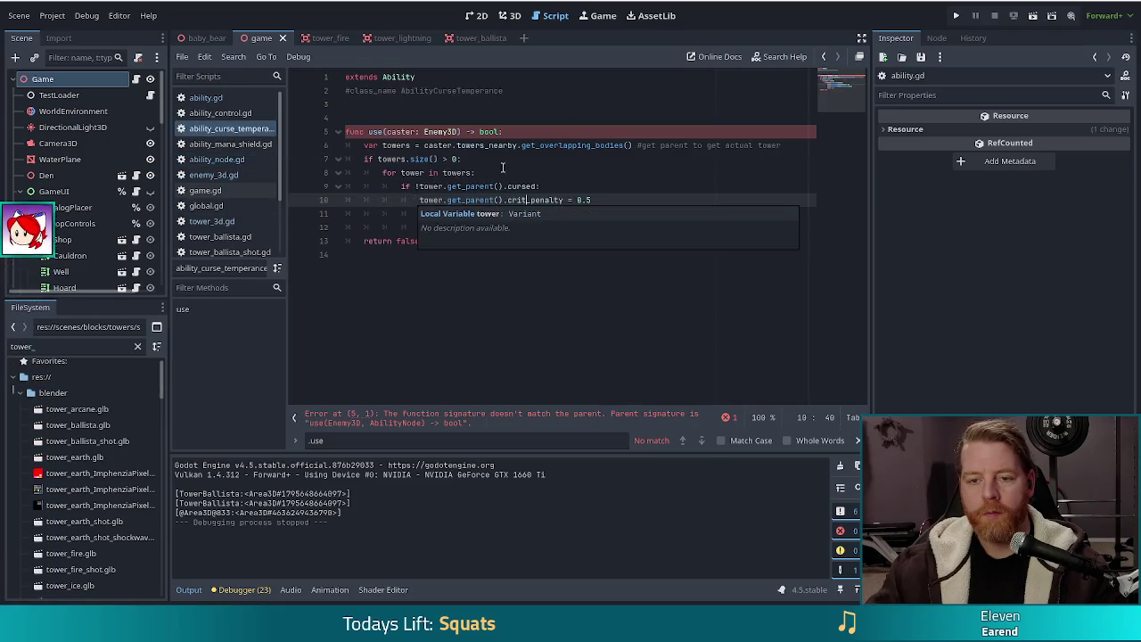
Step: Add a node: AbilityNode parameter to the curse temperance use() and save
left_click(459, 132)
type(", node: AbilityNode")
key("ctrl+s")
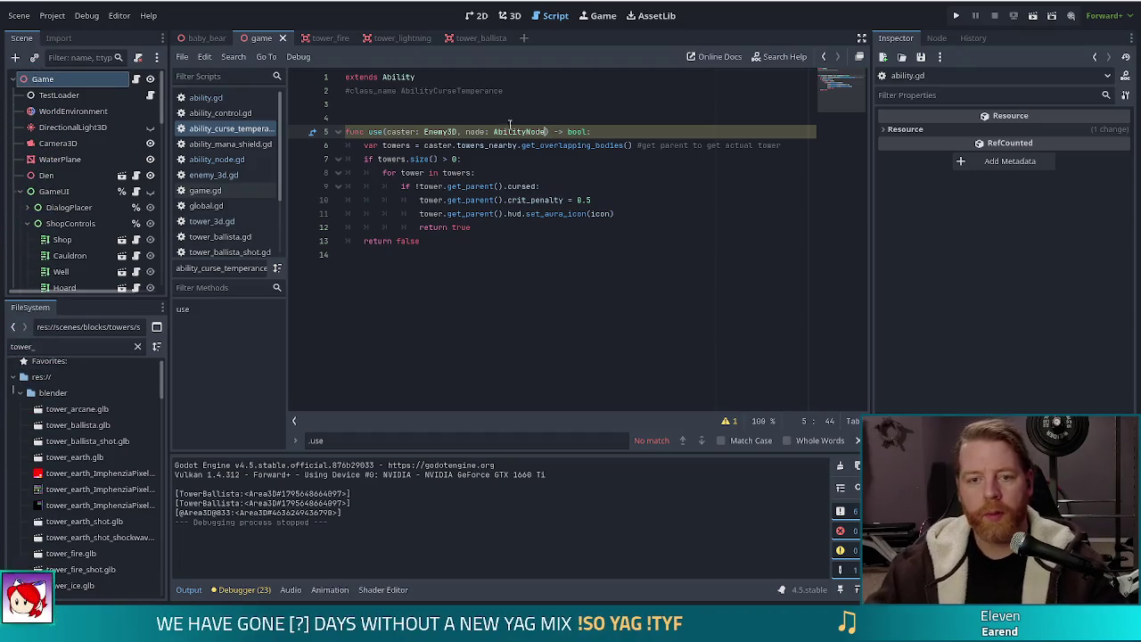
Step: In ability.gd's use(), make the _node: AbilityNode parameter default to null, and save
left_click(228, 160)
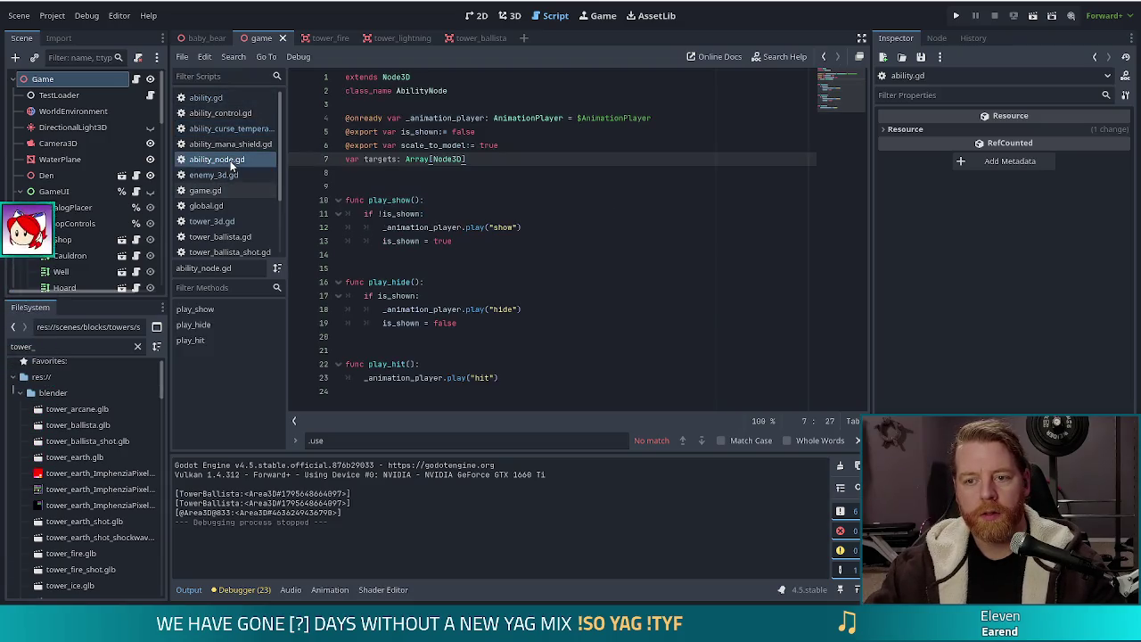
left_click(207, 98)
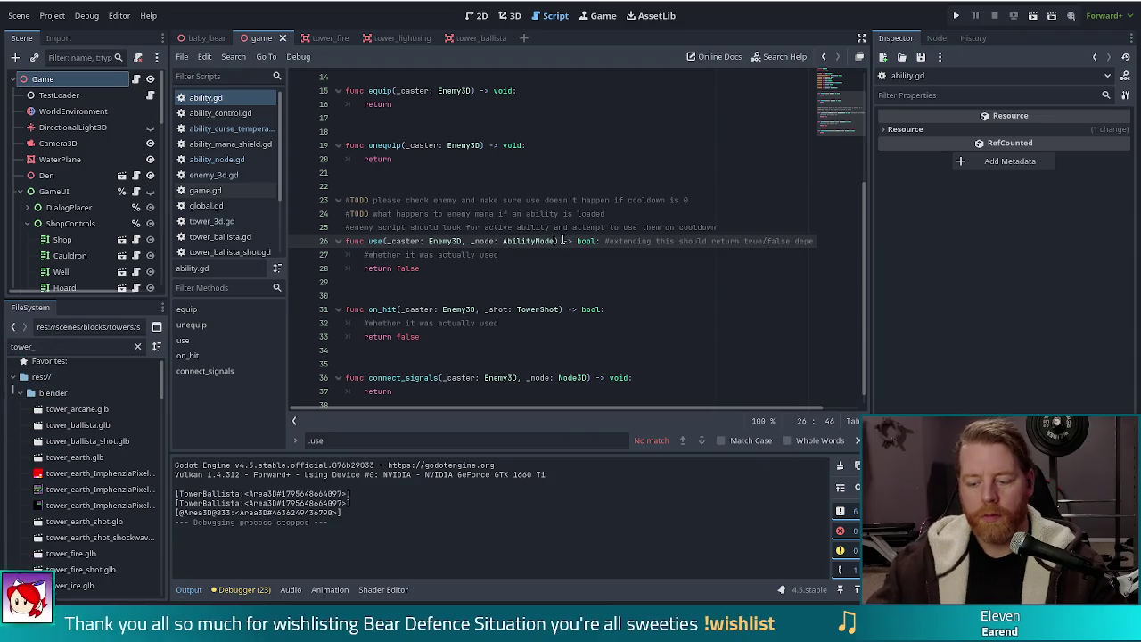
type("= nu")
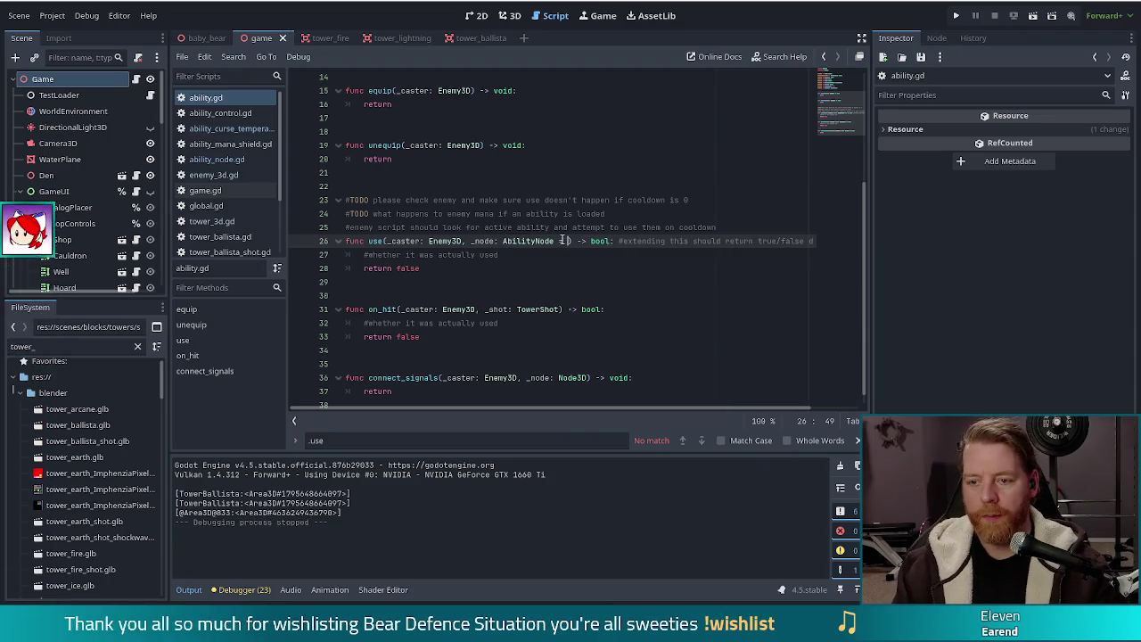
type("ll")
key("ctrl+s")
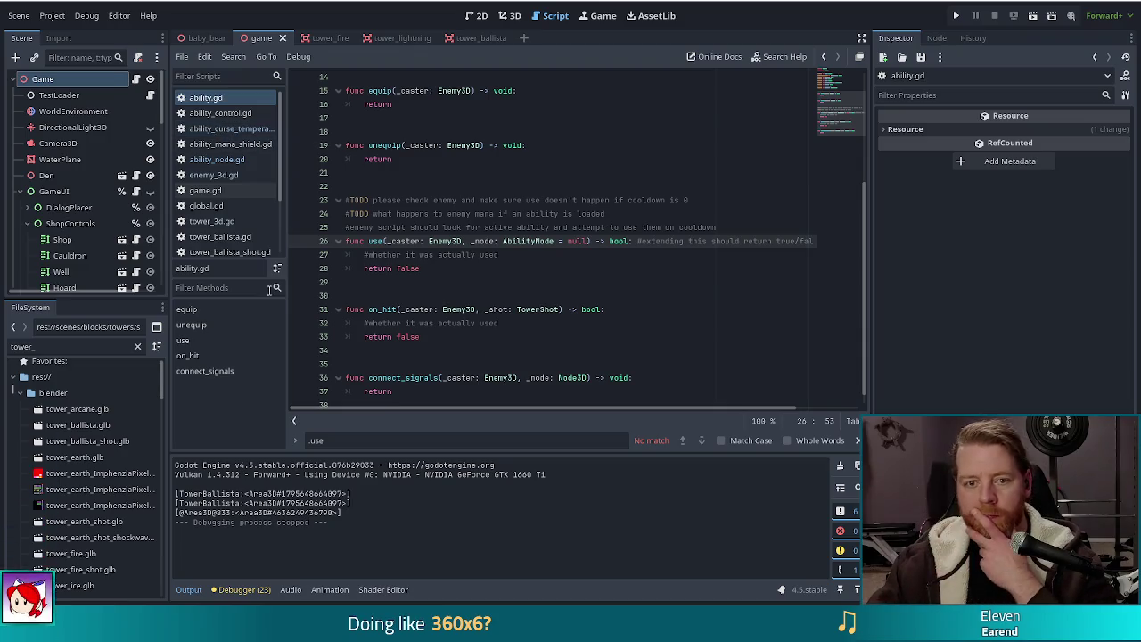
left_click(217, 158)
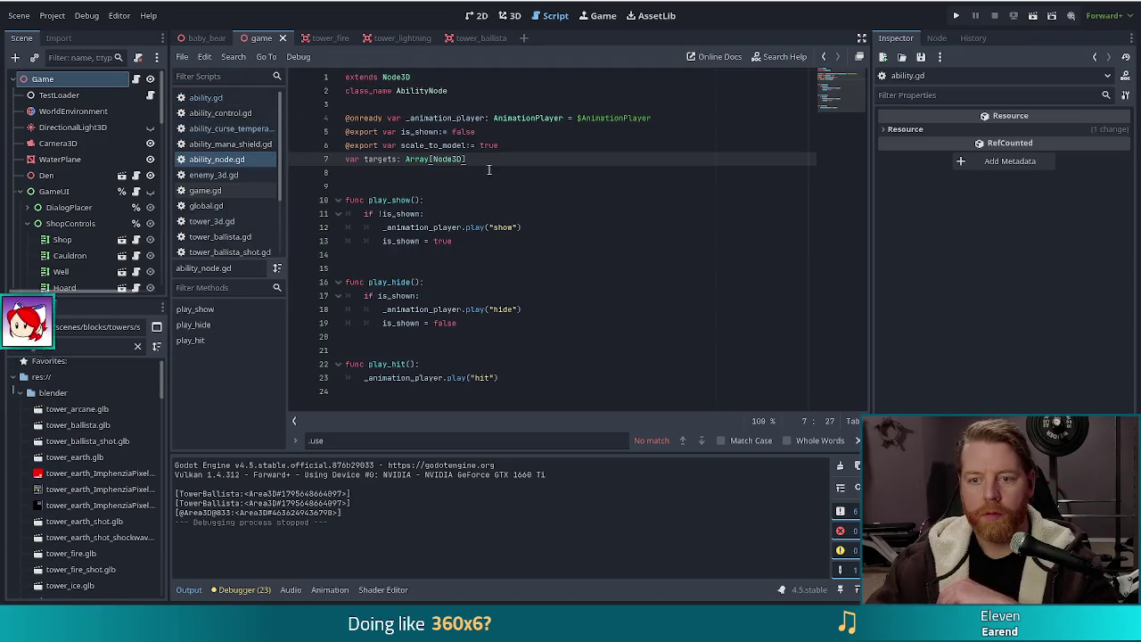
Step: Return to ability_curse_temperance.gd and resave it to recheck the use() signature error
left_click(217, 134)
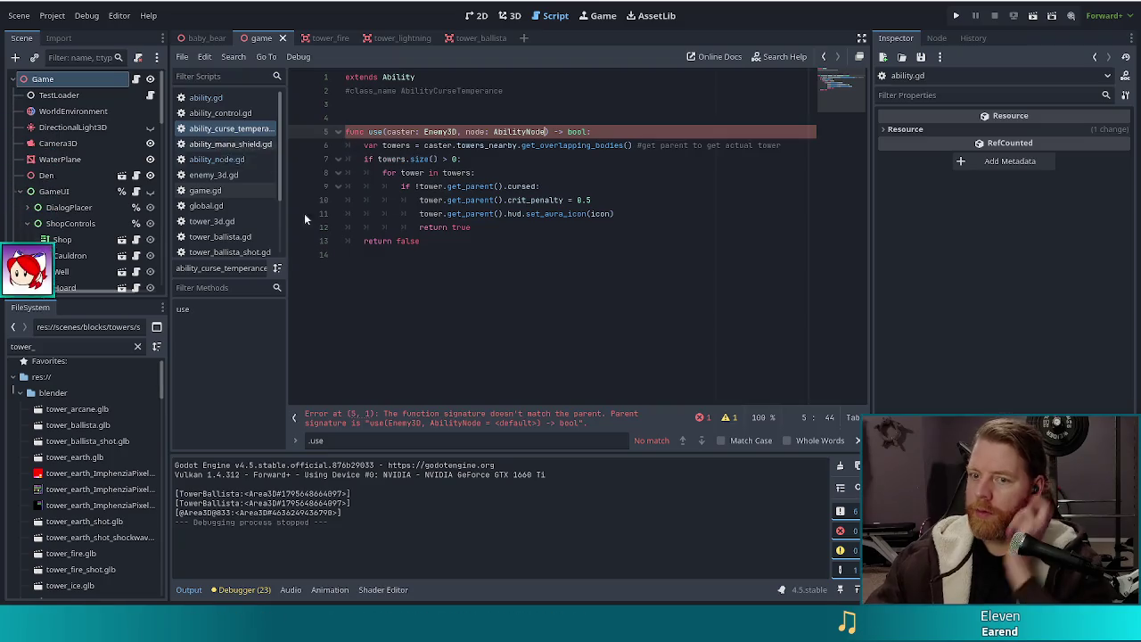
left_click(462, 133)
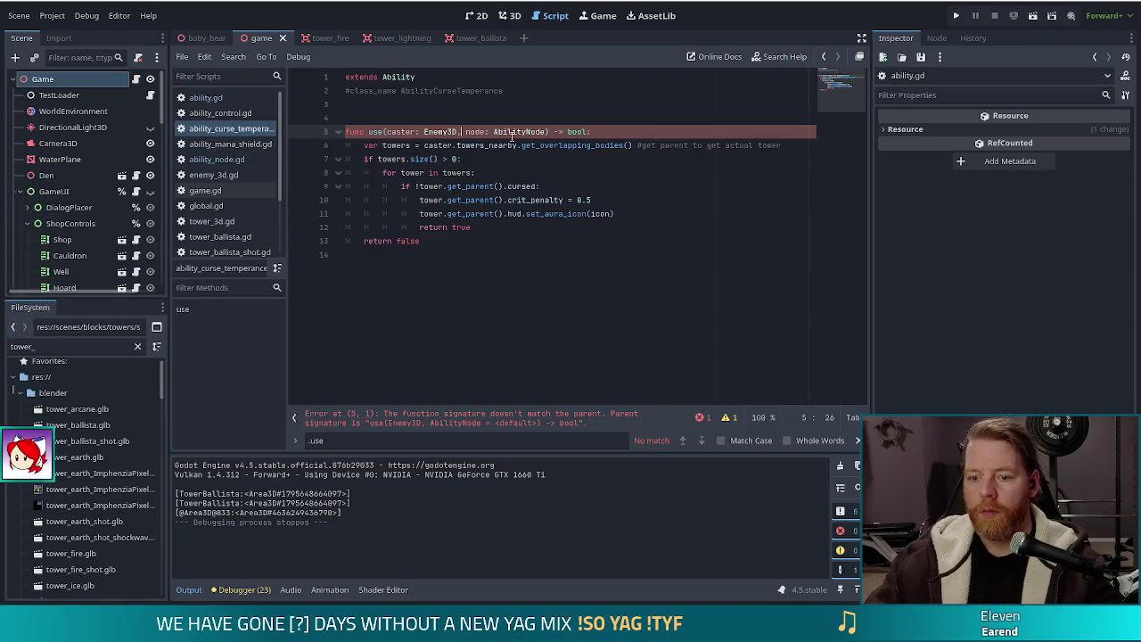
left_click(517, 132)
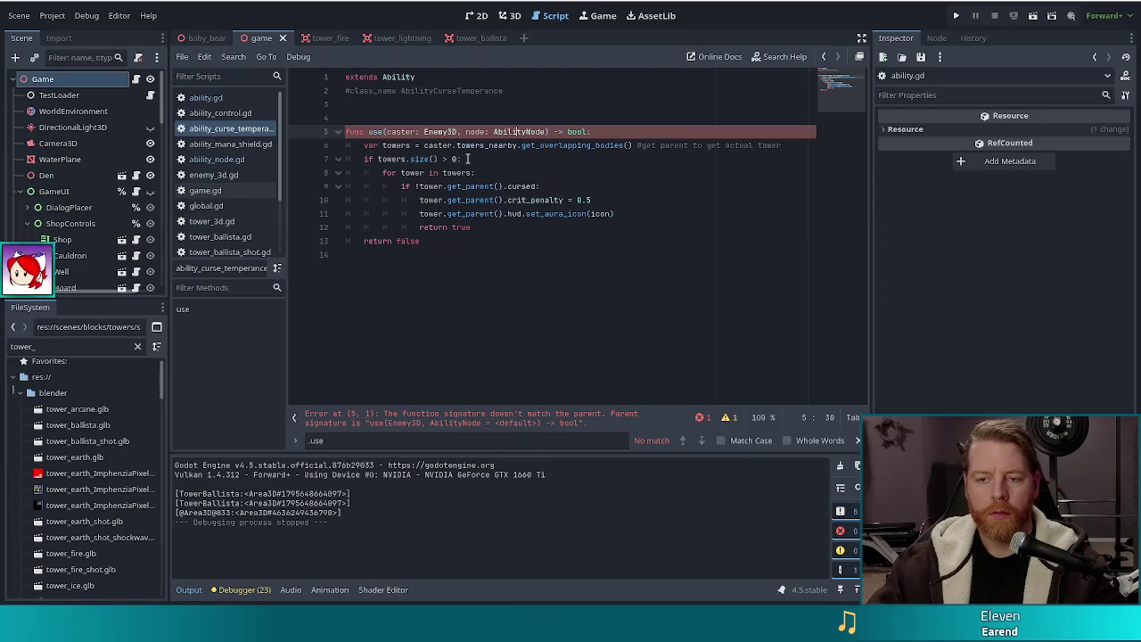
key("ctrl+s")
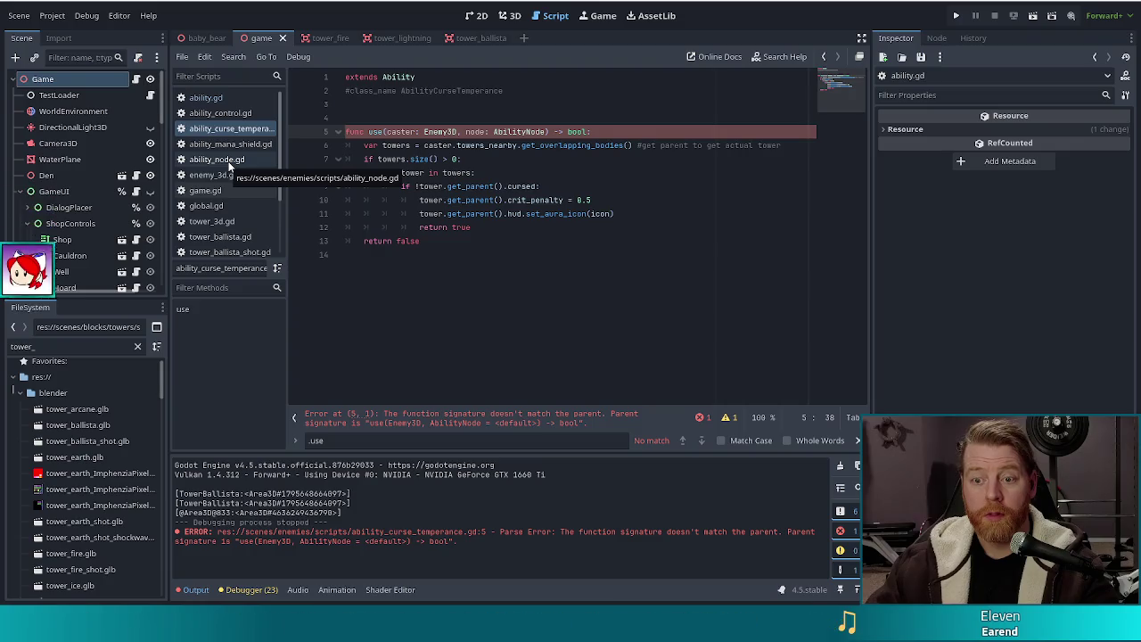
Step: Compare against the parent use() in ability.gd and ability_node.gd, then reopen the curse temperance script
left_click(205, 97)
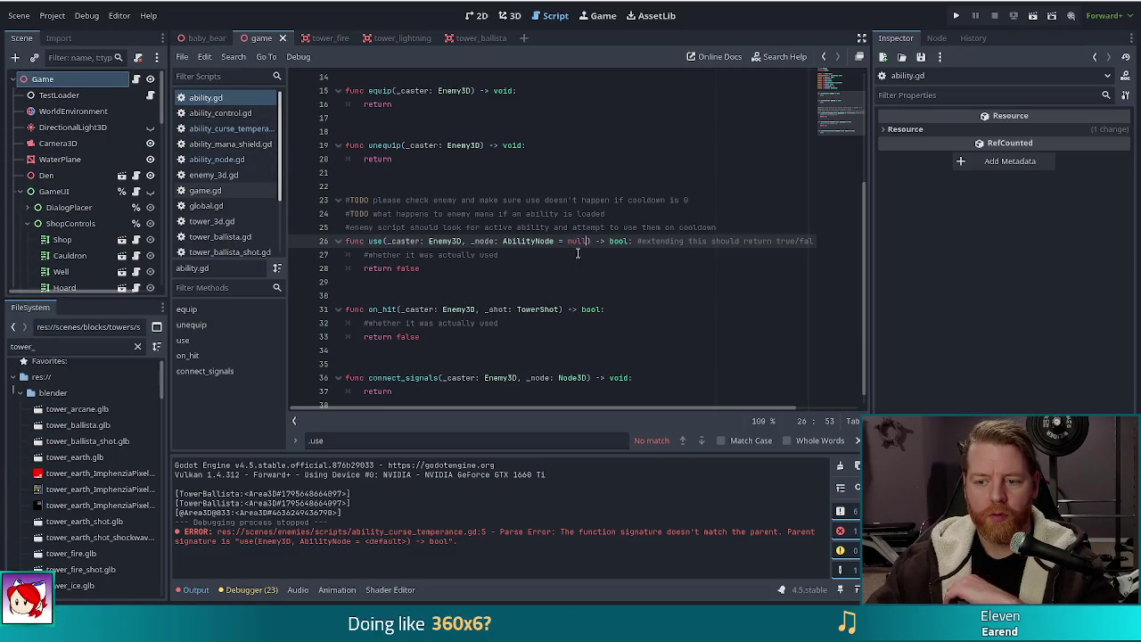
left_click(214, 158)
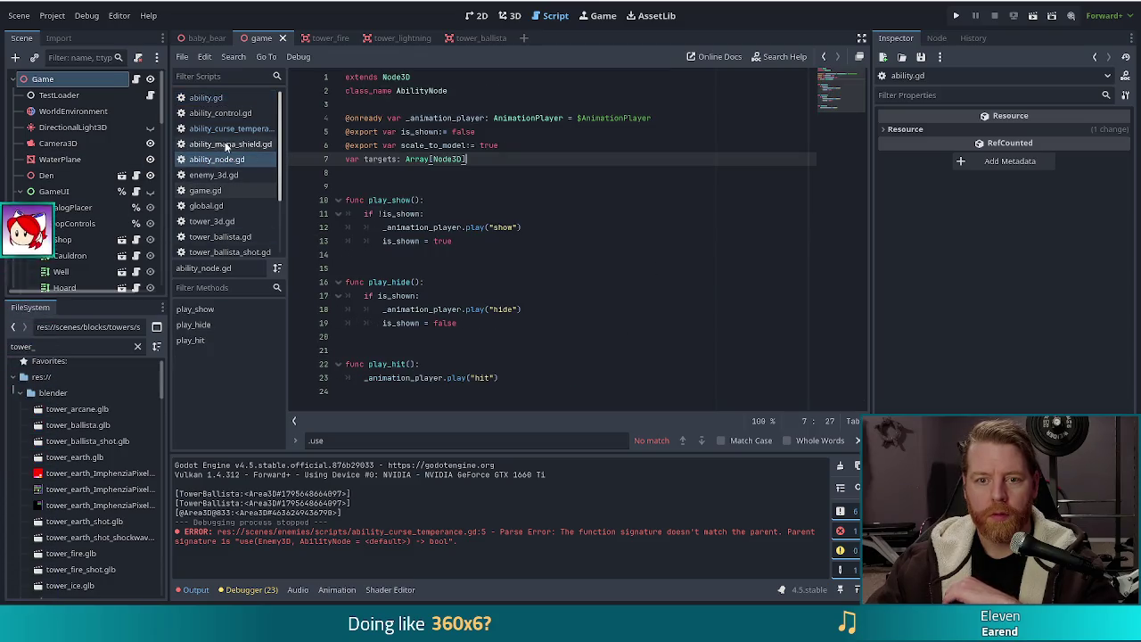
left_click(230, 129)
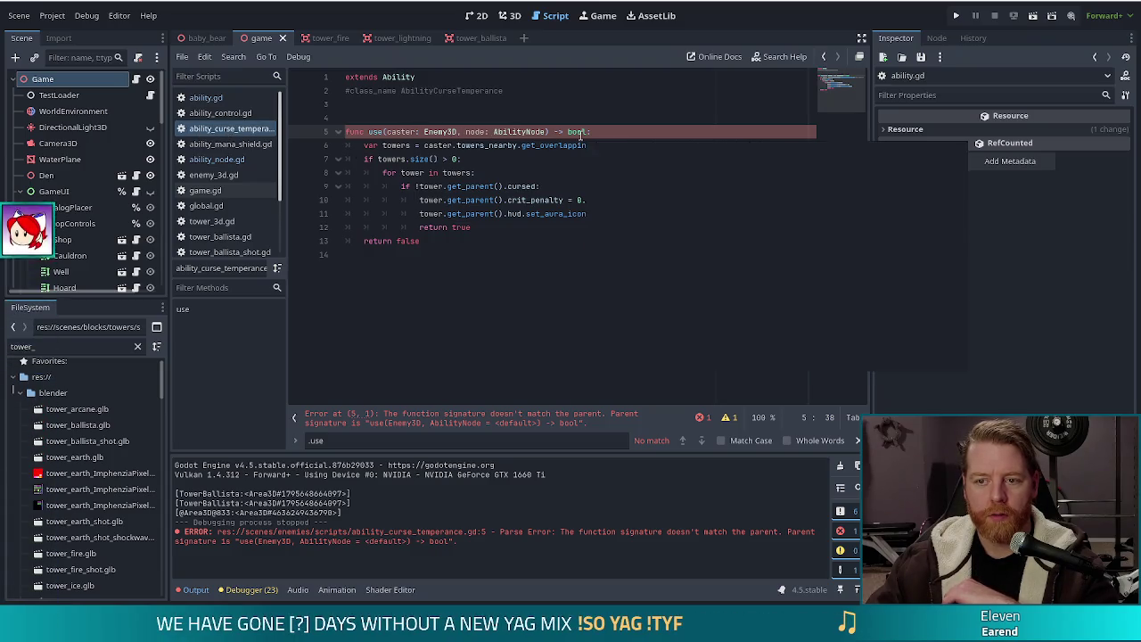
mouse_move(580, 134)
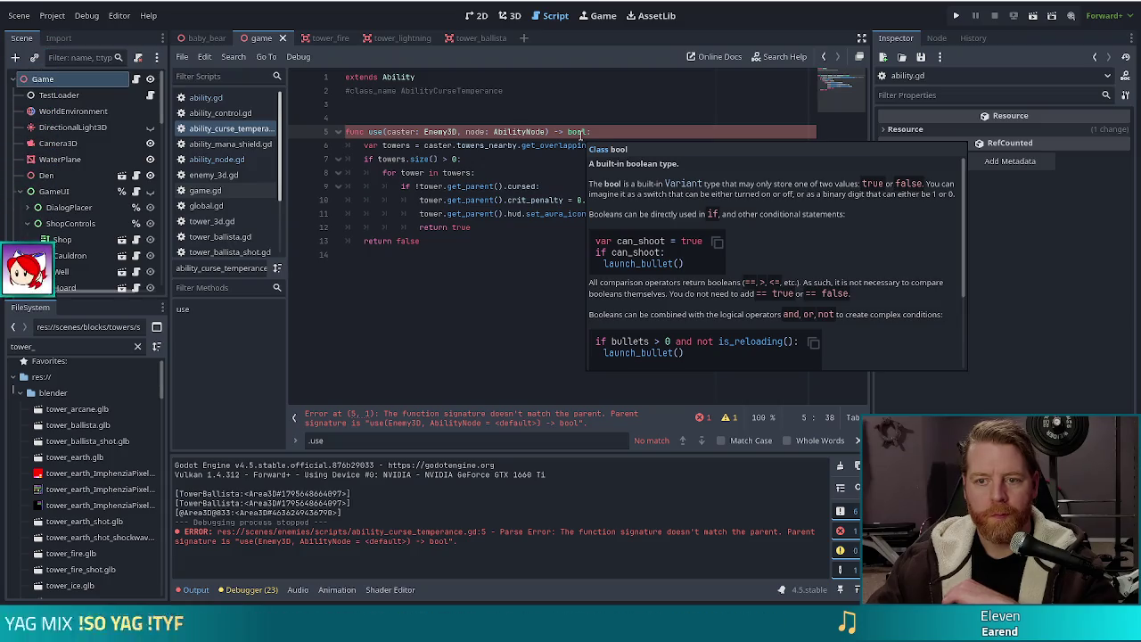
mouse_move(457, 189)
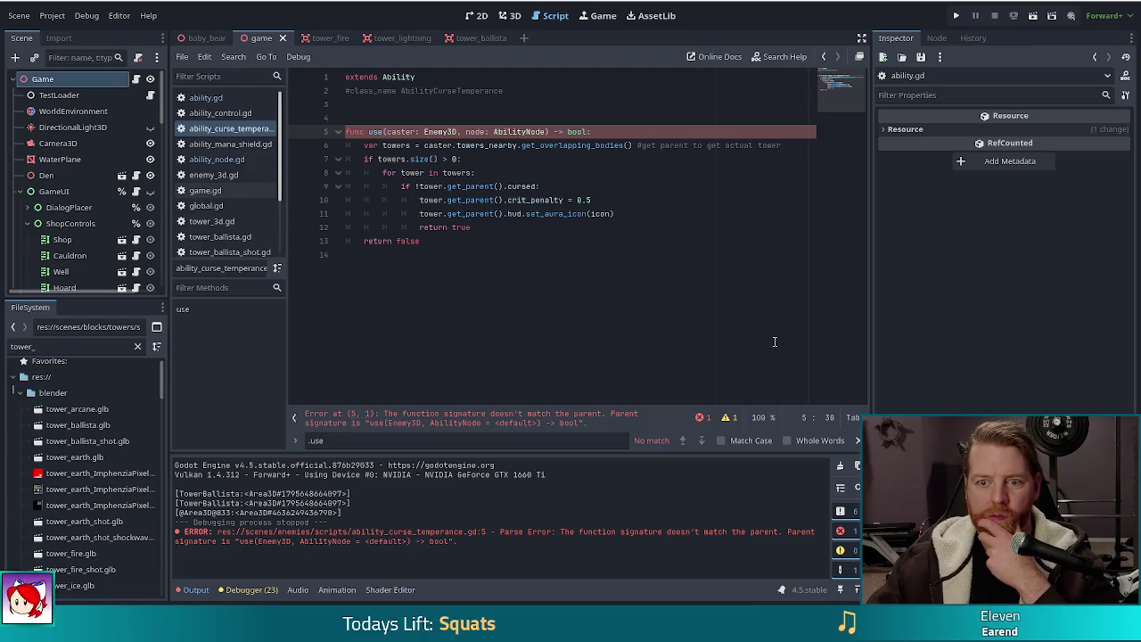
left_click(229, 100)
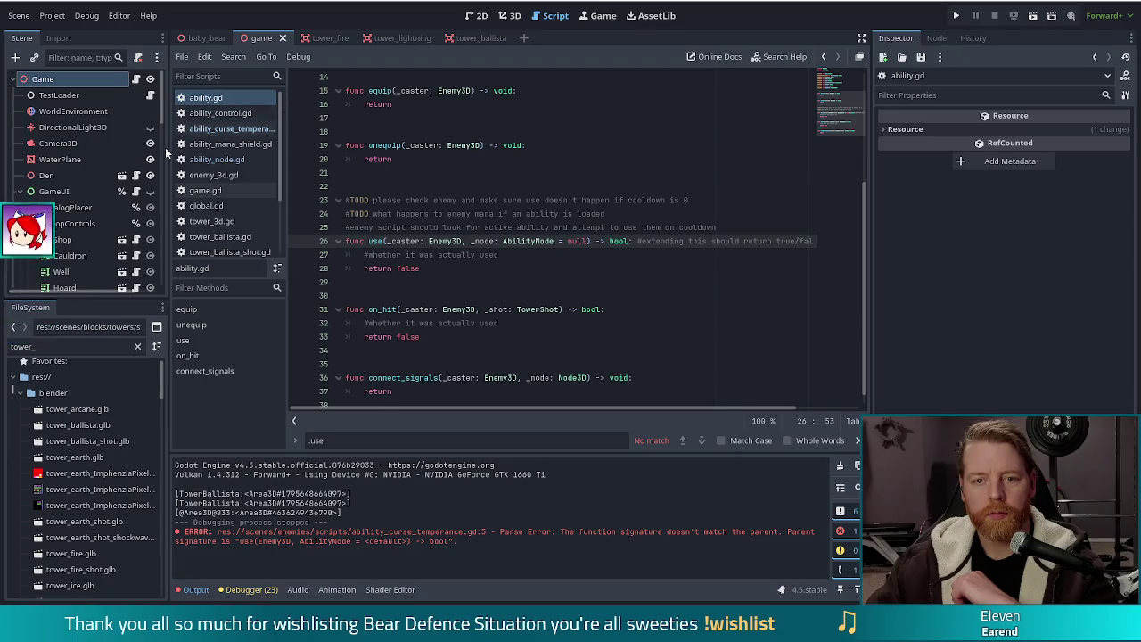
left_click(246, 130)
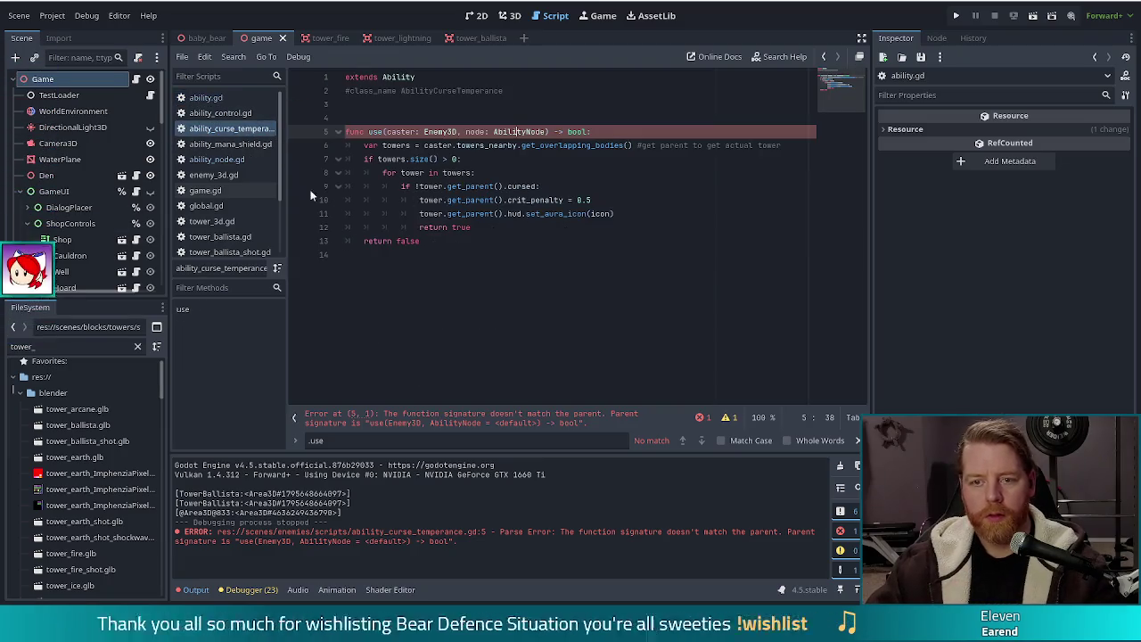
left_click_drag(345, 131, 414, 241)
key("ctrl+k")
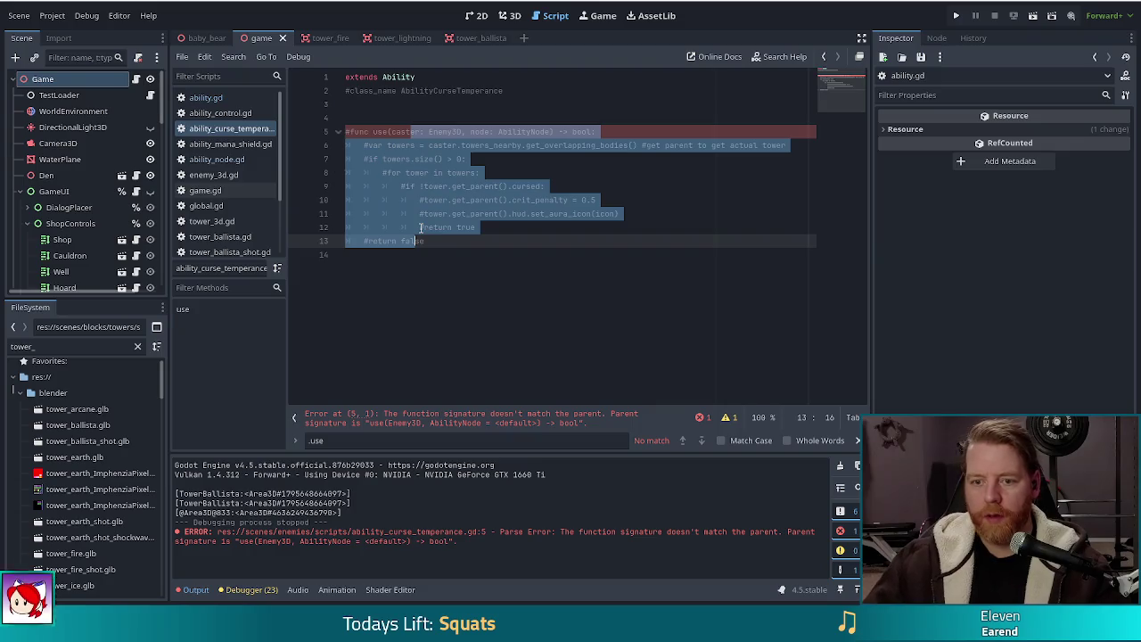
key("Down")
key("Return")
type("func use")
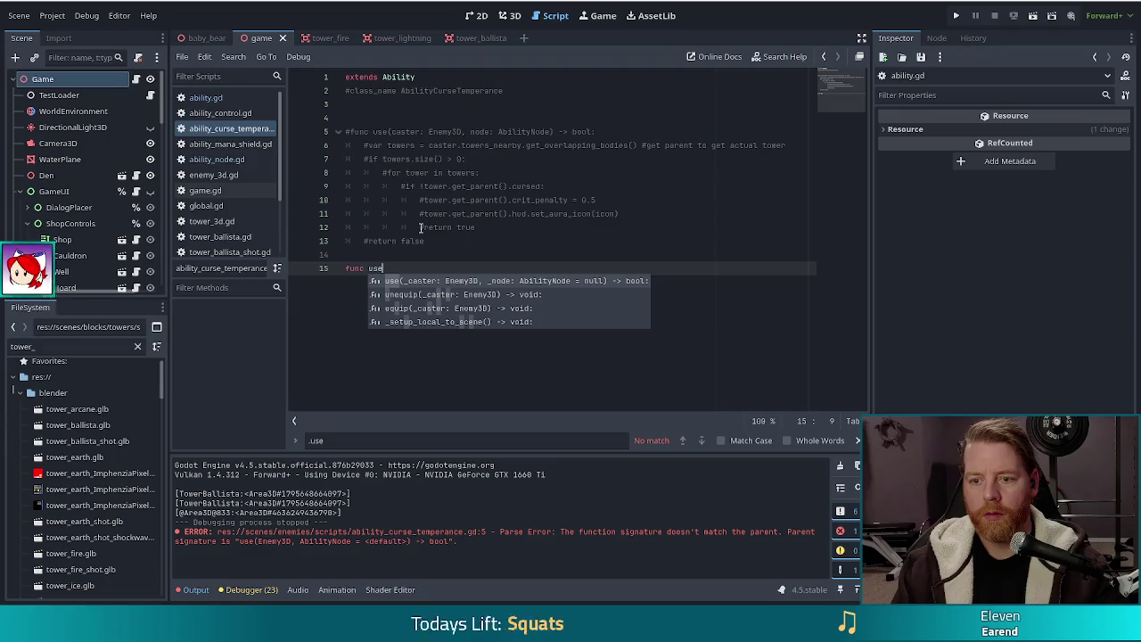
key("Return")
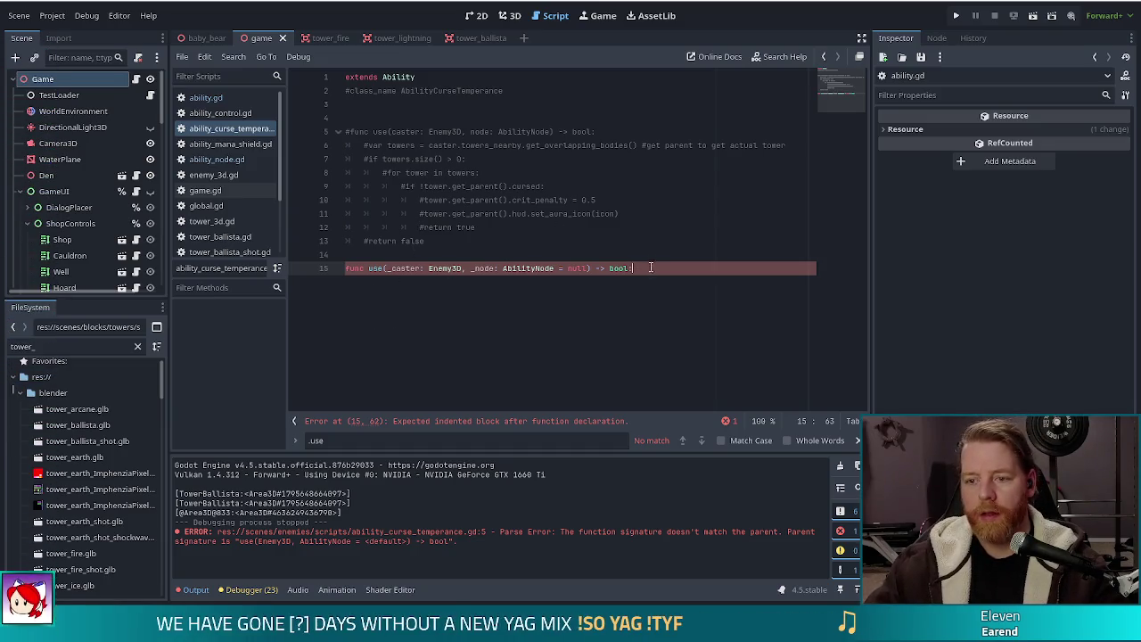
key("ctrl+z")
key("ctrl+z")
key("ctrl+z")
left_click_drag(400, 131, 406, 242)
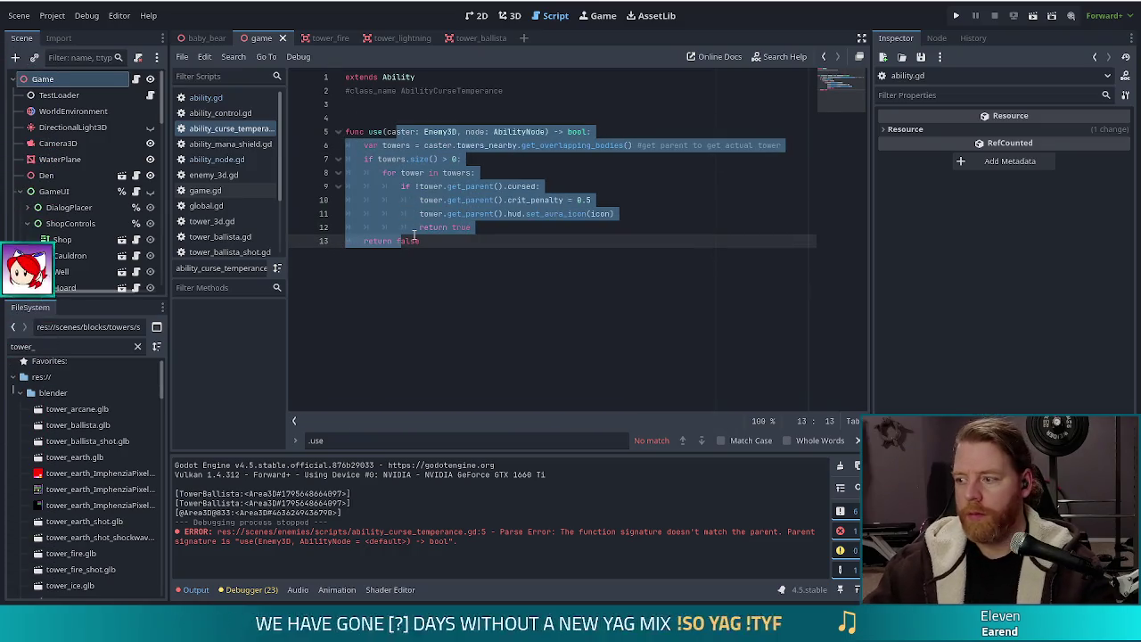
key("ctrl+k")
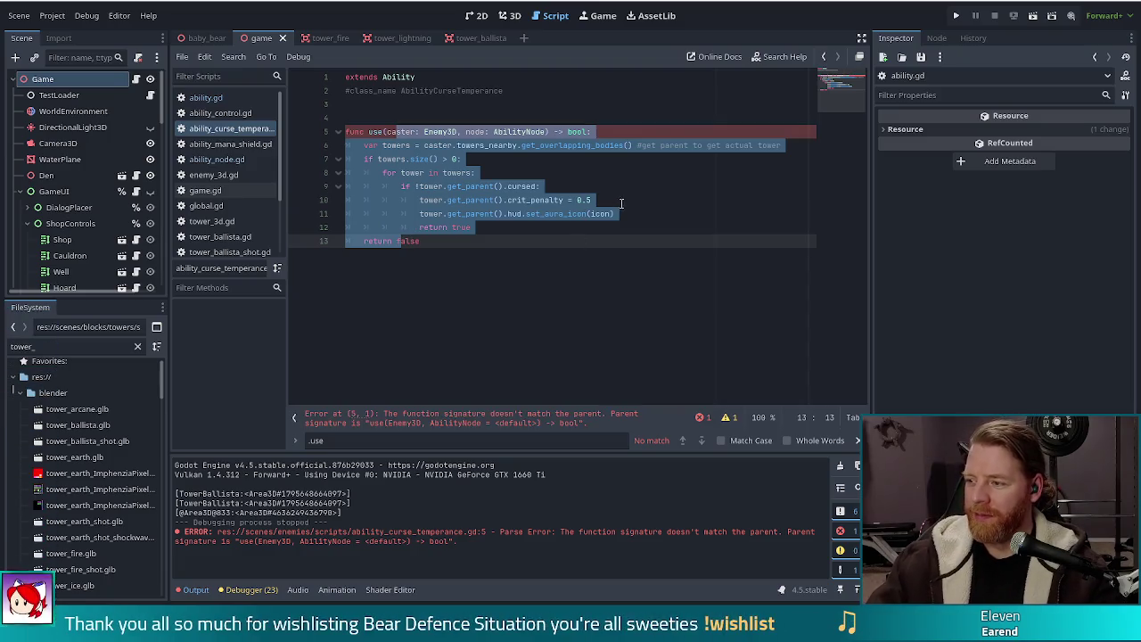
left_click(608, 194)
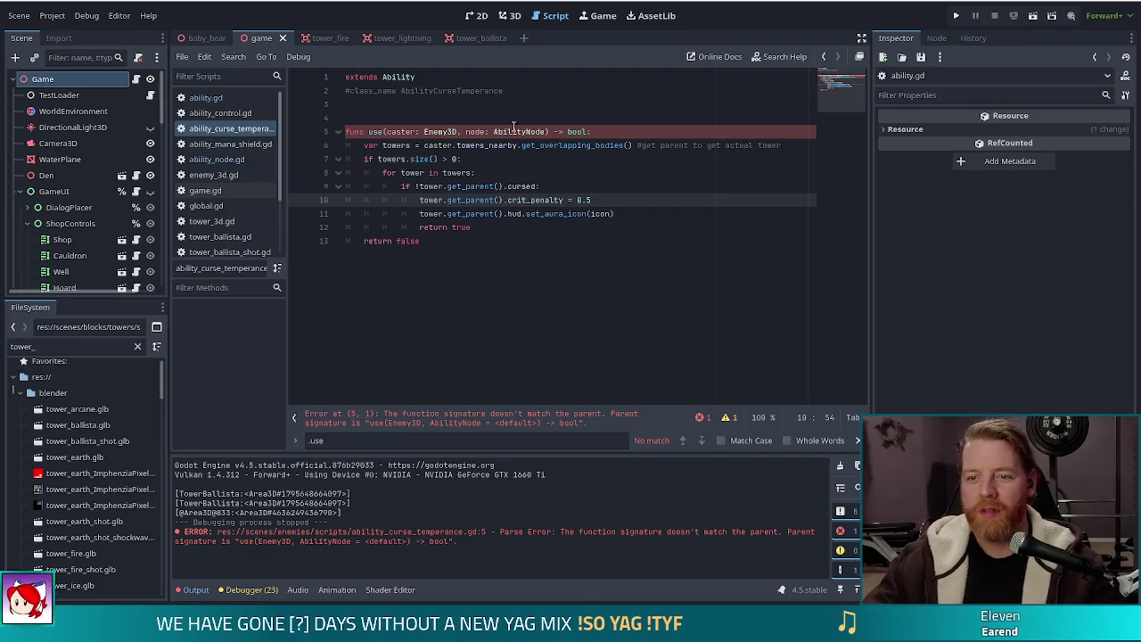
left_click(546, 131)
type("= n")
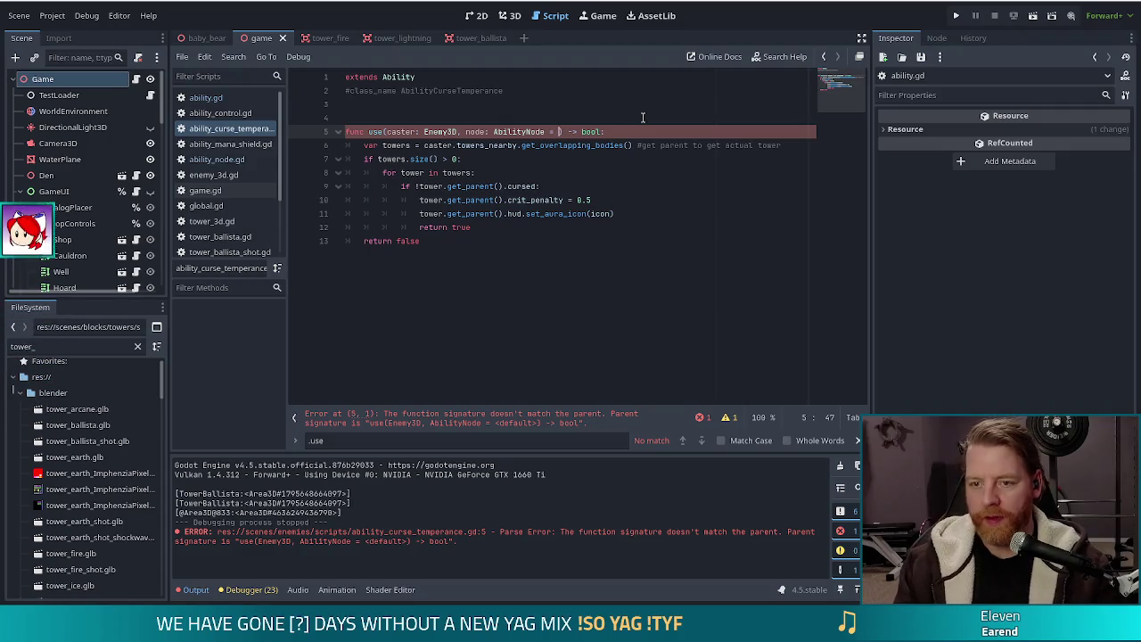
type("ull")
left_click(534, 144)
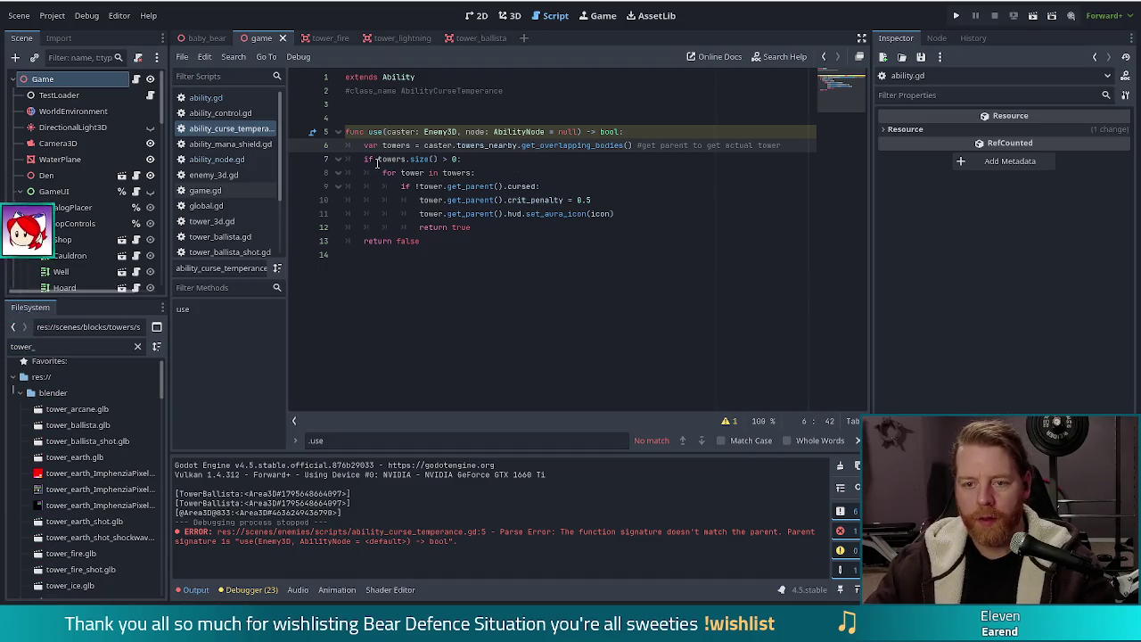
left_click(529, 200)
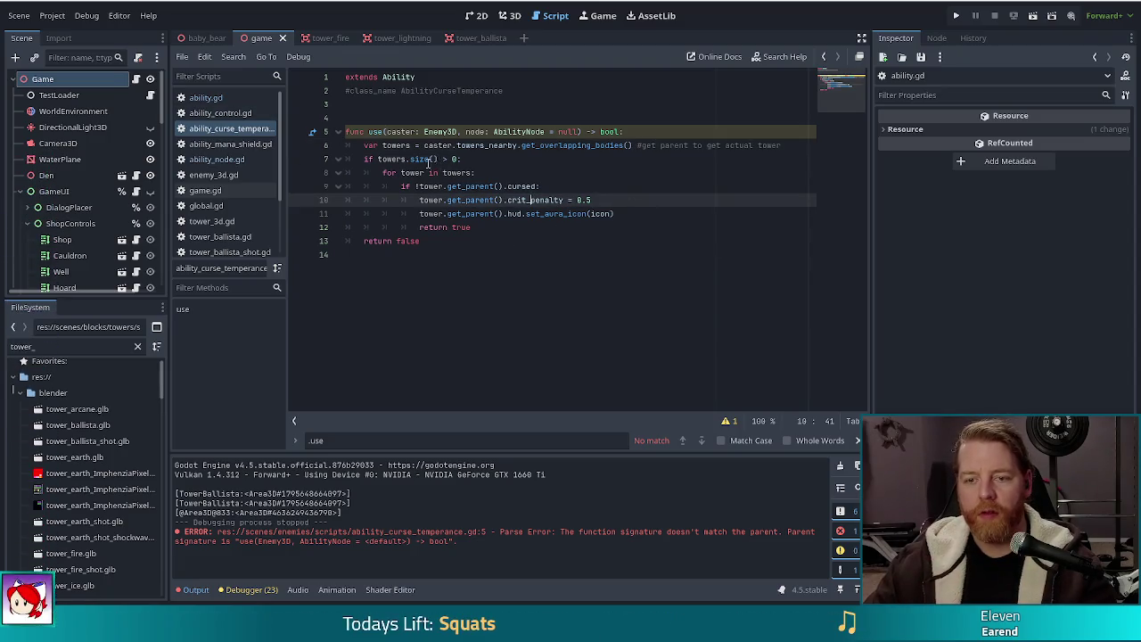
left_click(482, 214)
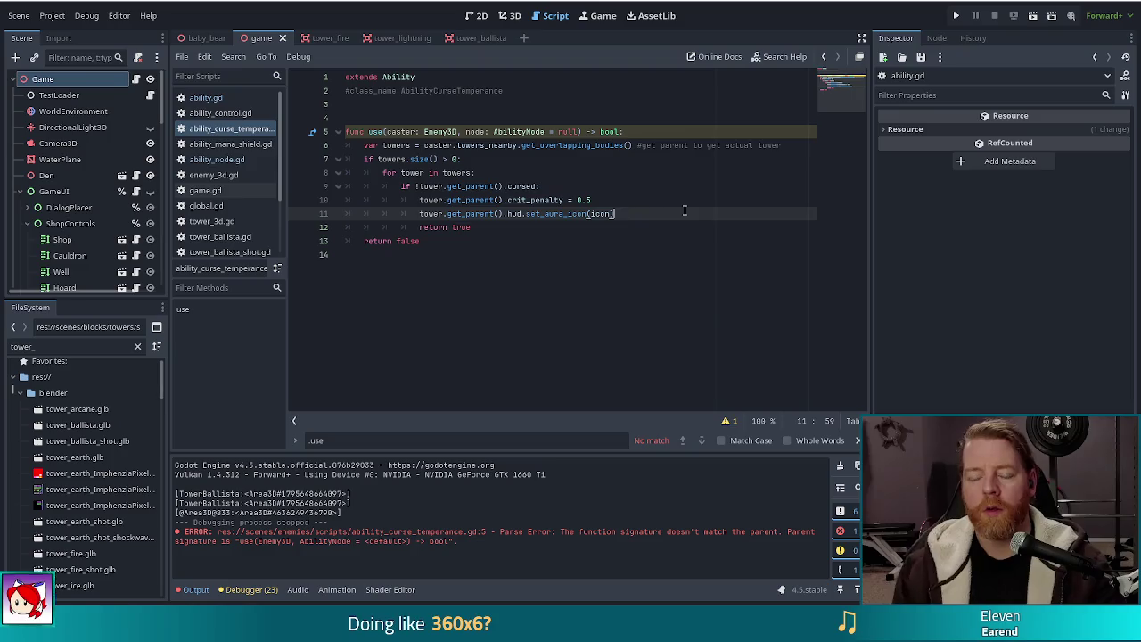
key("Return")
Step: Add node.targets = [tower.get_parent()] before return true in the curse temperance use()
type("node.targets")
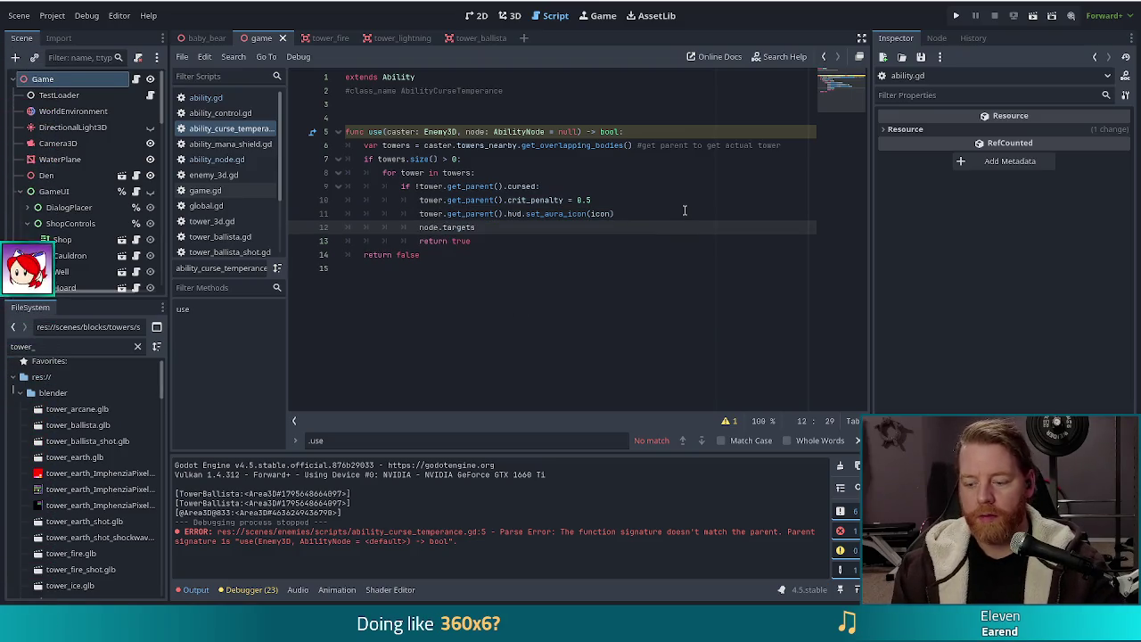
type(" = ")
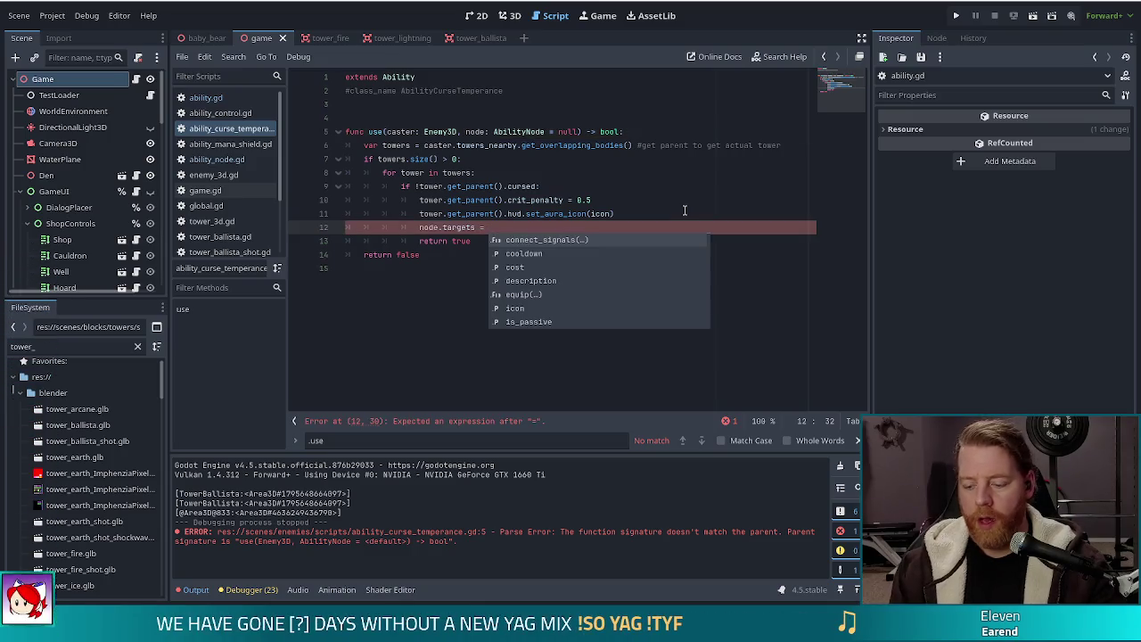
type("[t")
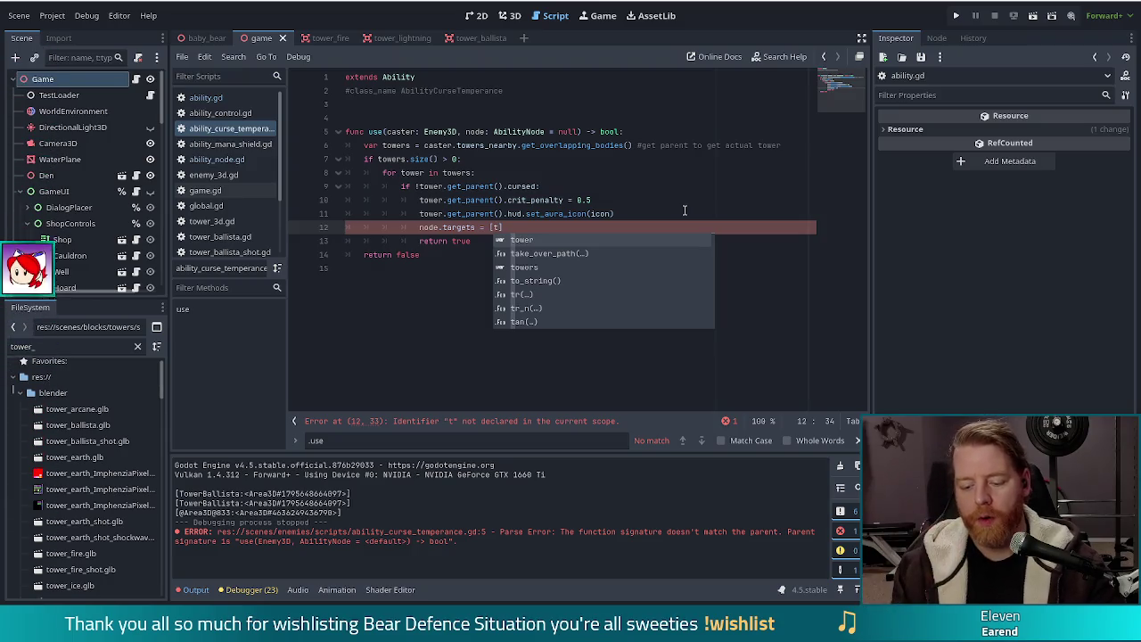
type("ower.ger")
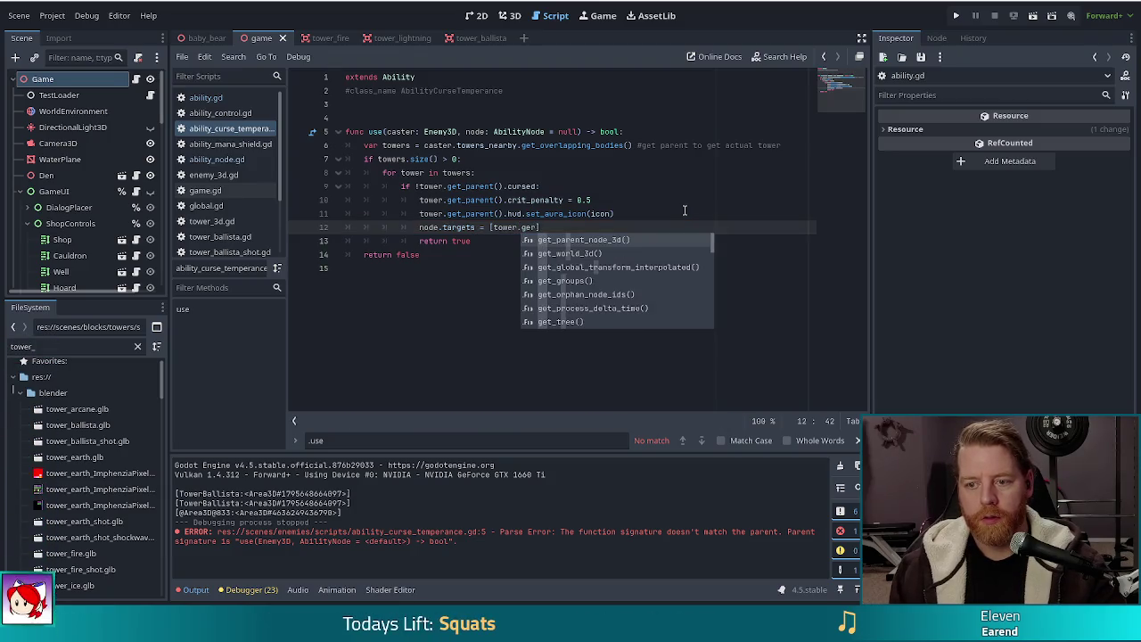
key("BackSpace")
type("t")
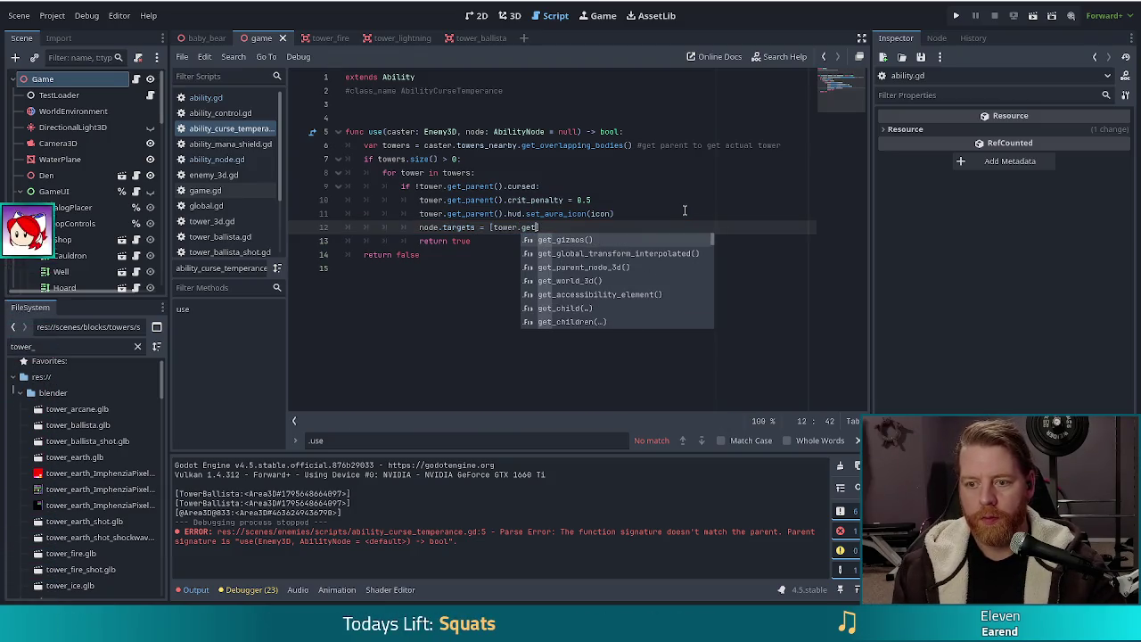
type("_par")
key("Down")
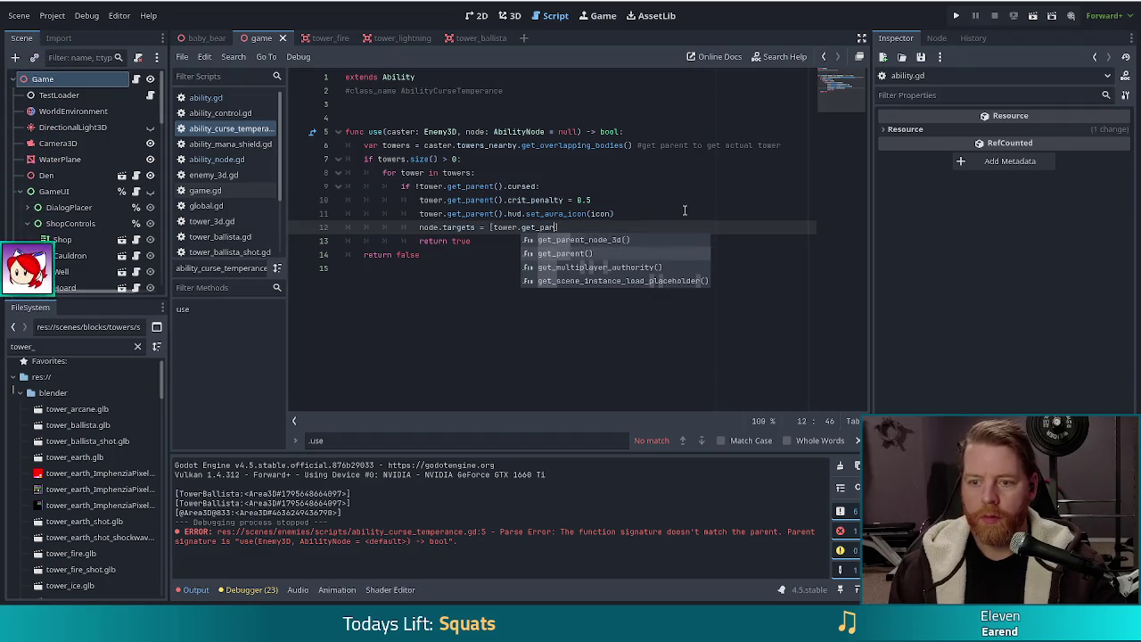
key("Return")
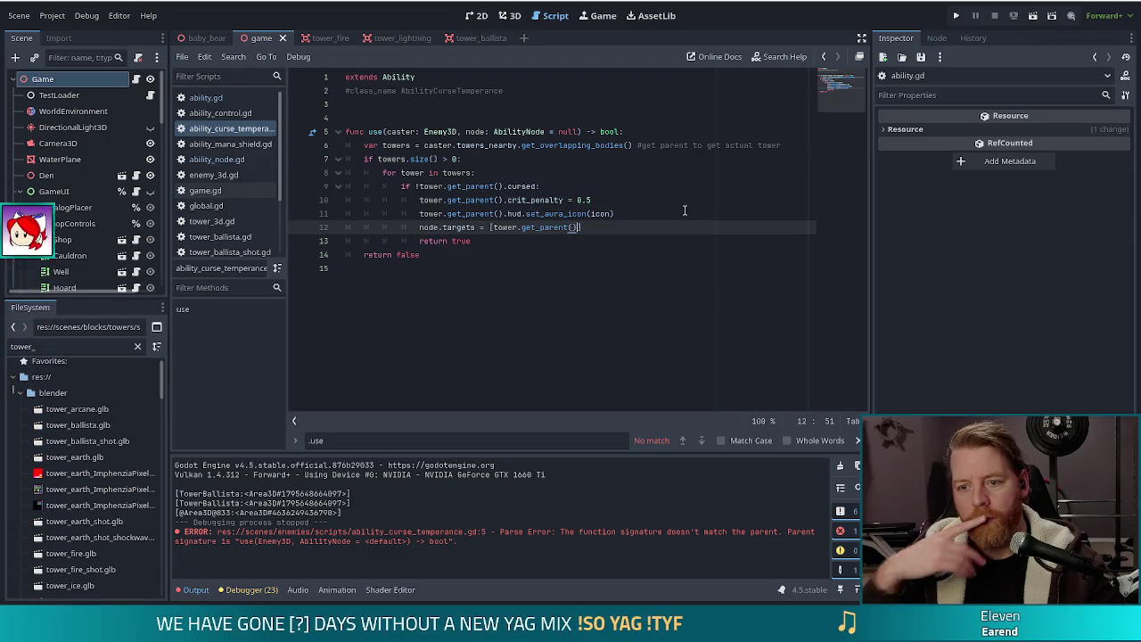
type("]")
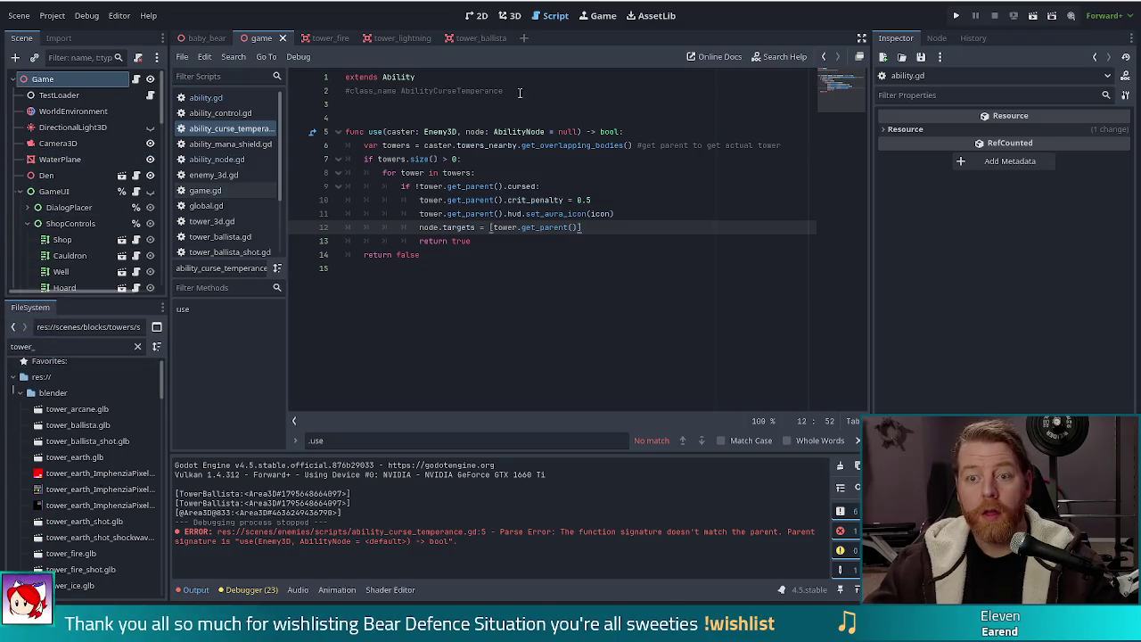
double_click(18, 345)
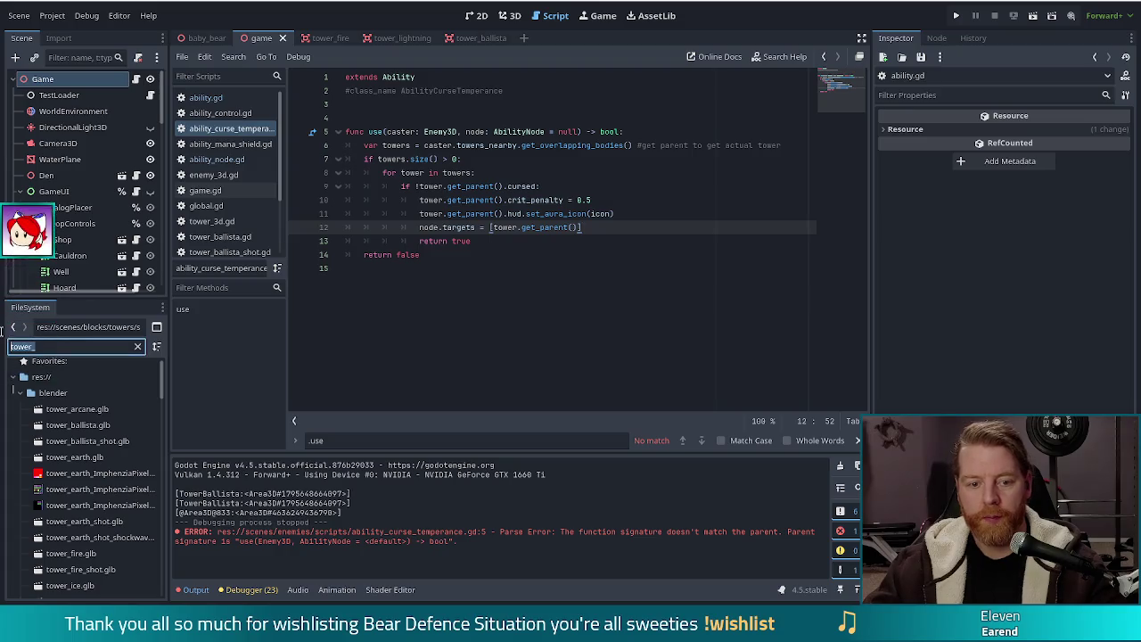
Step: Open curse_temperance.tscn via the 'tempera' filter and show its AnimationPlayer's show animation
type("tempera")
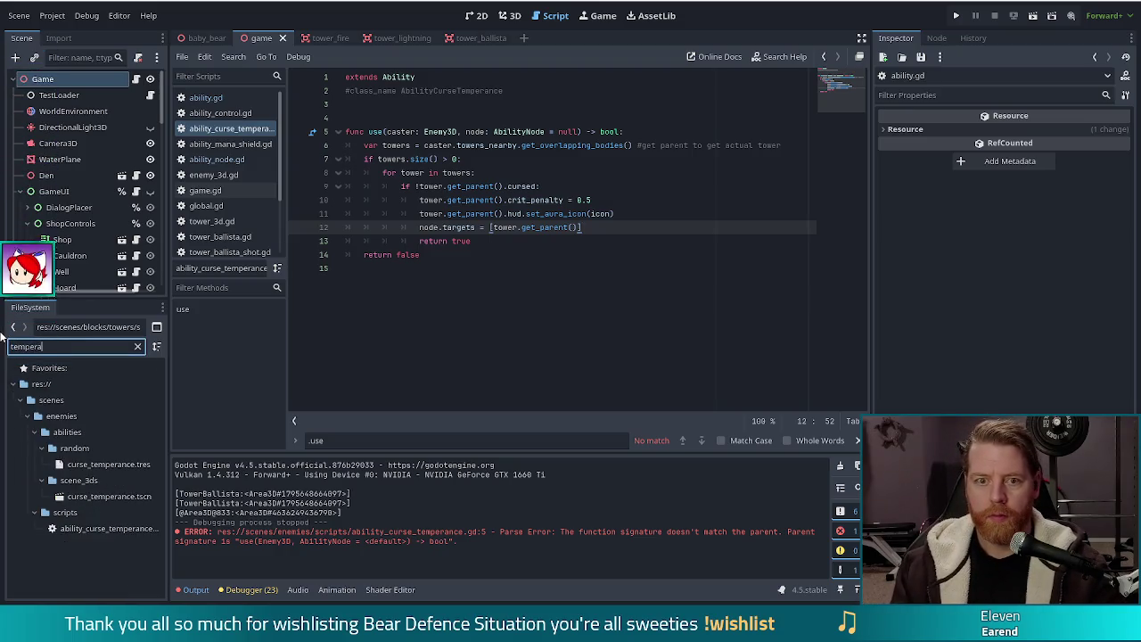
double_click(110, 496)
left_click(71, 96)
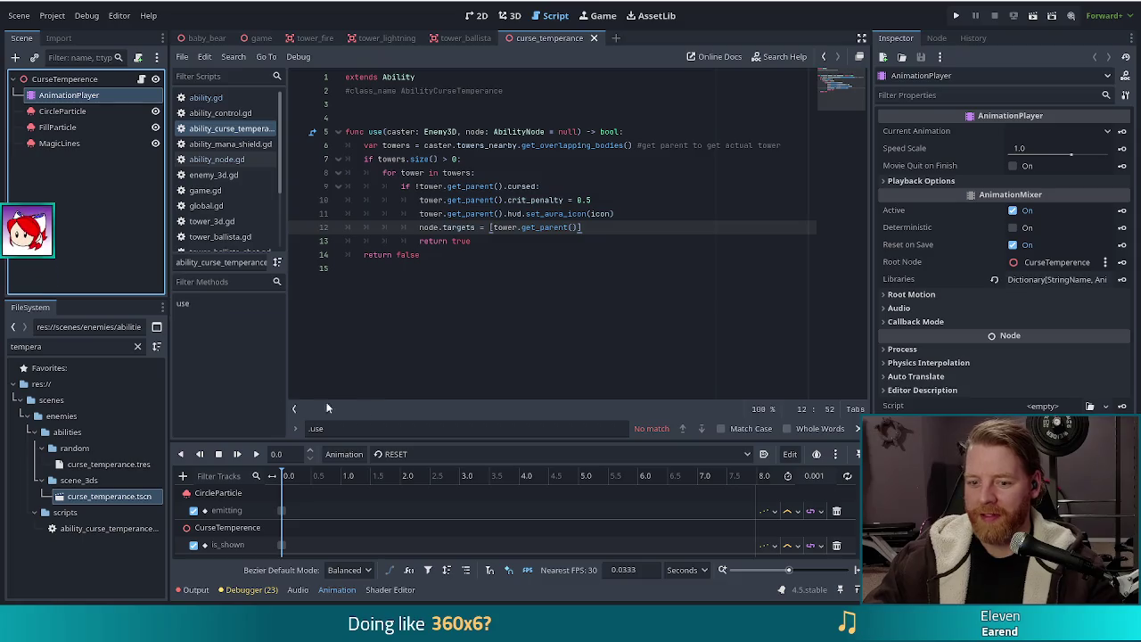
left_click(408, 454)
left_click(406, 517)
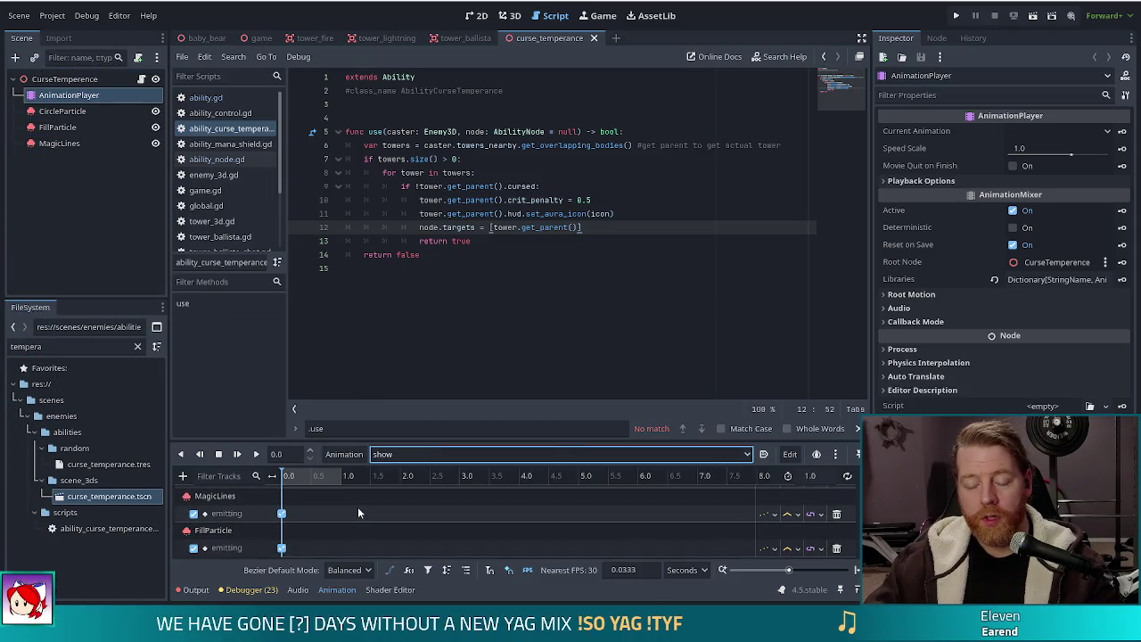
left_click(469, 241)
key("Down")
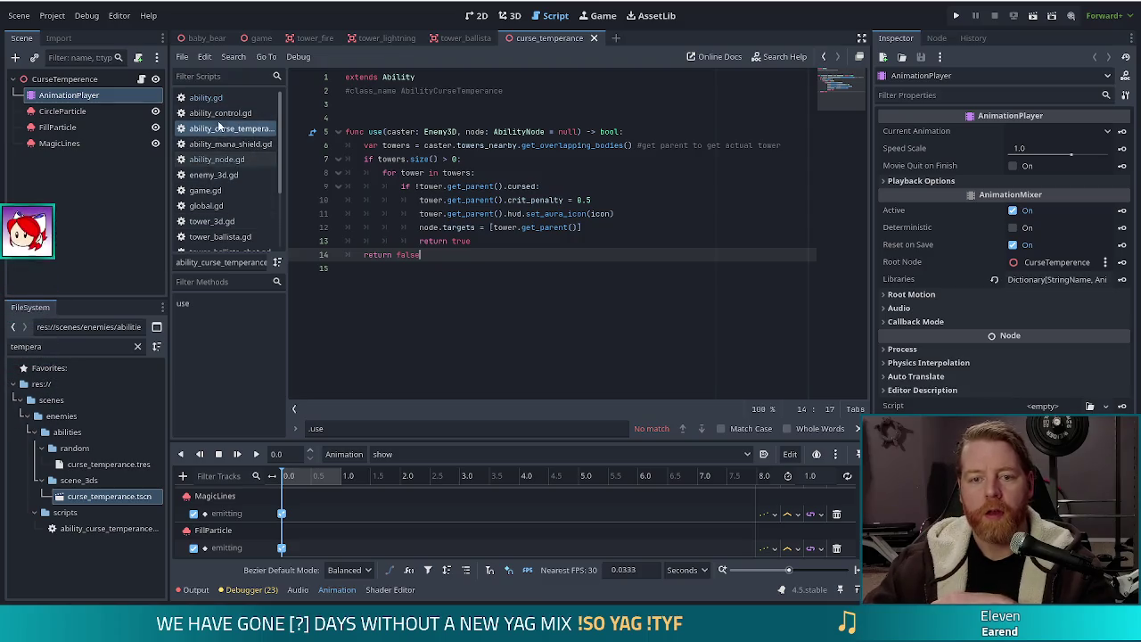
Step: In ability_node.gd, scroll past play_hit and add two blank lines at the end of the script
left_click(216, 158)
left_click(350, 282)
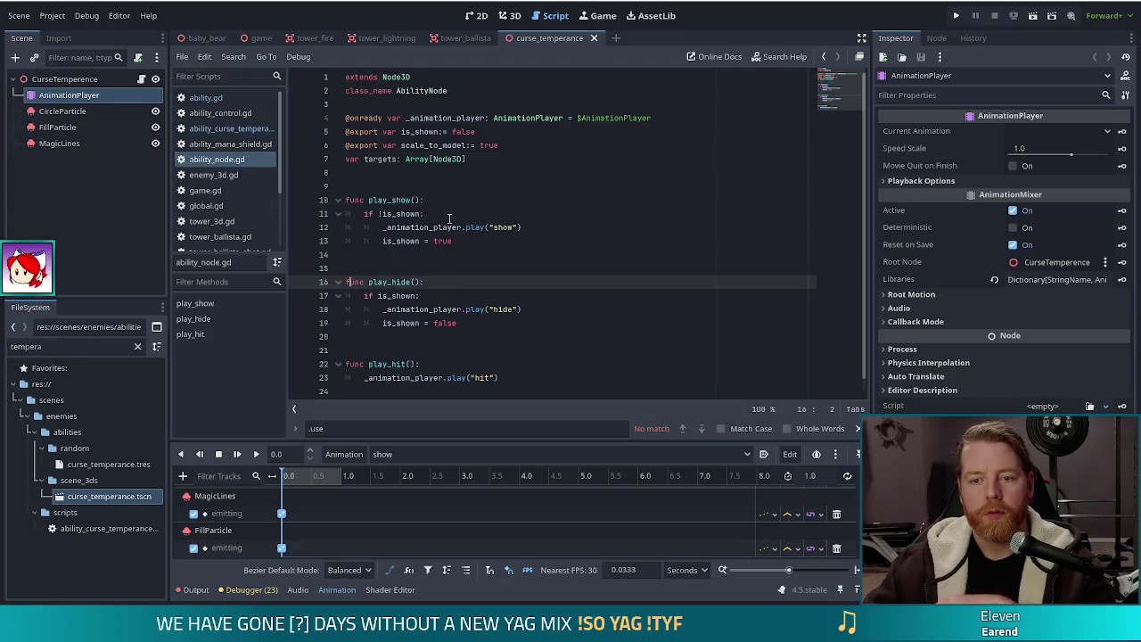
scroll(410, 267, "down", 1)
left_click(406, 282)
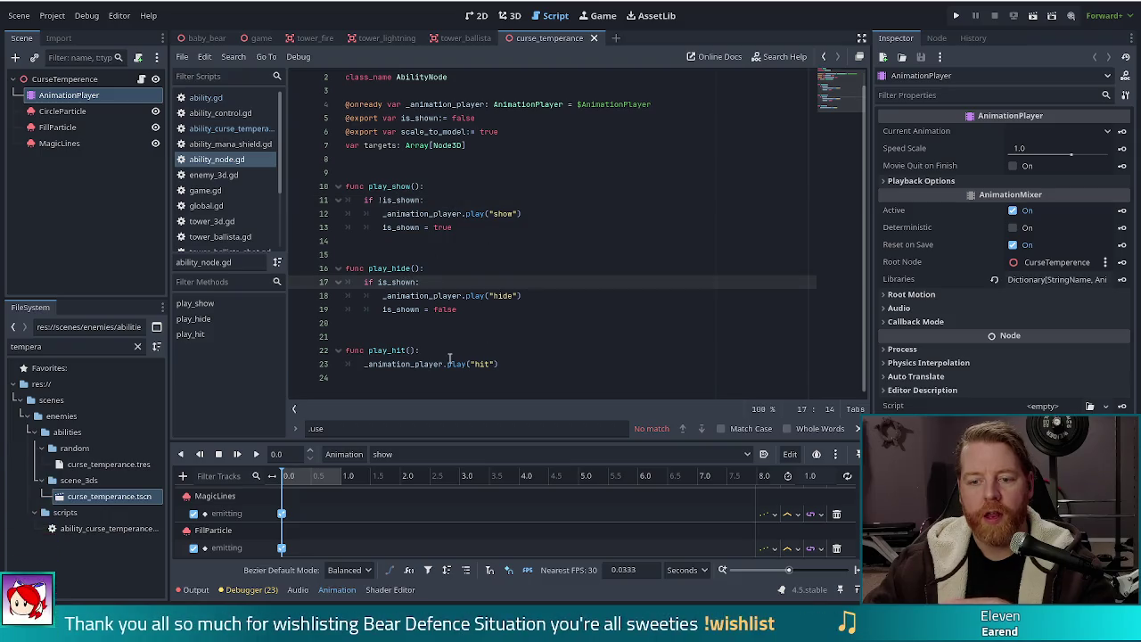
left_click(526, 362)
left_click(544, 380)
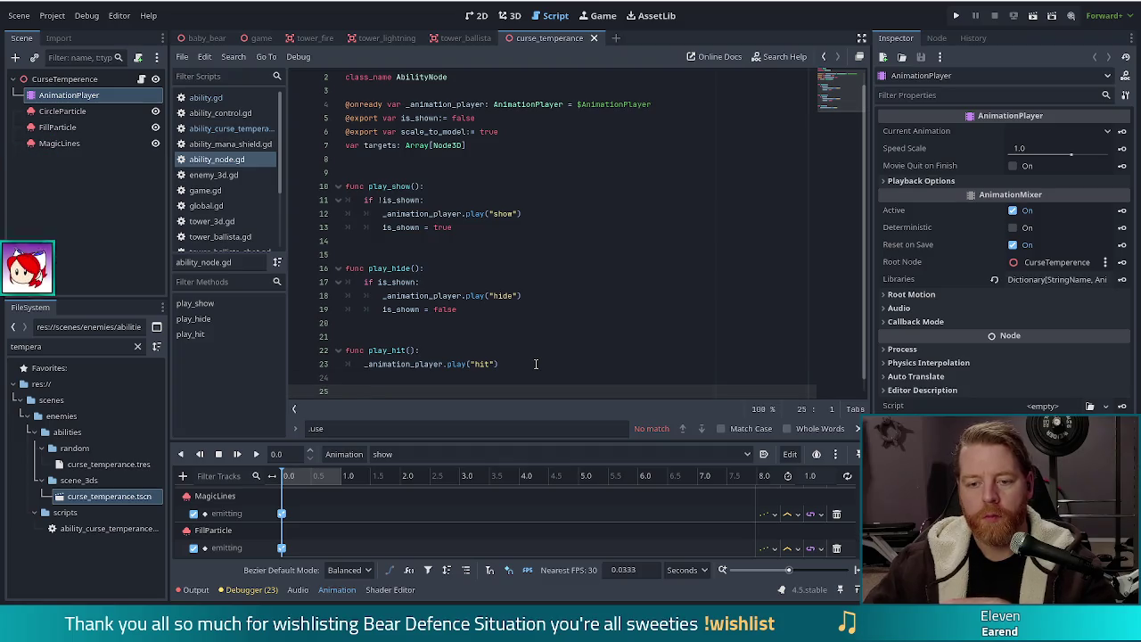
key("Return")
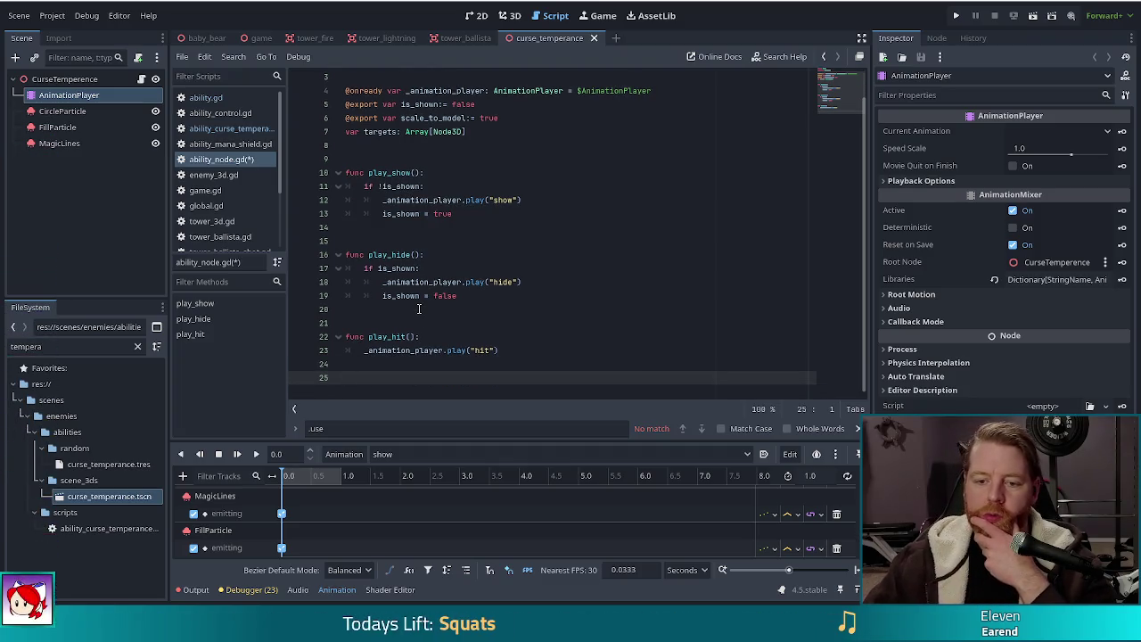
key("Return")
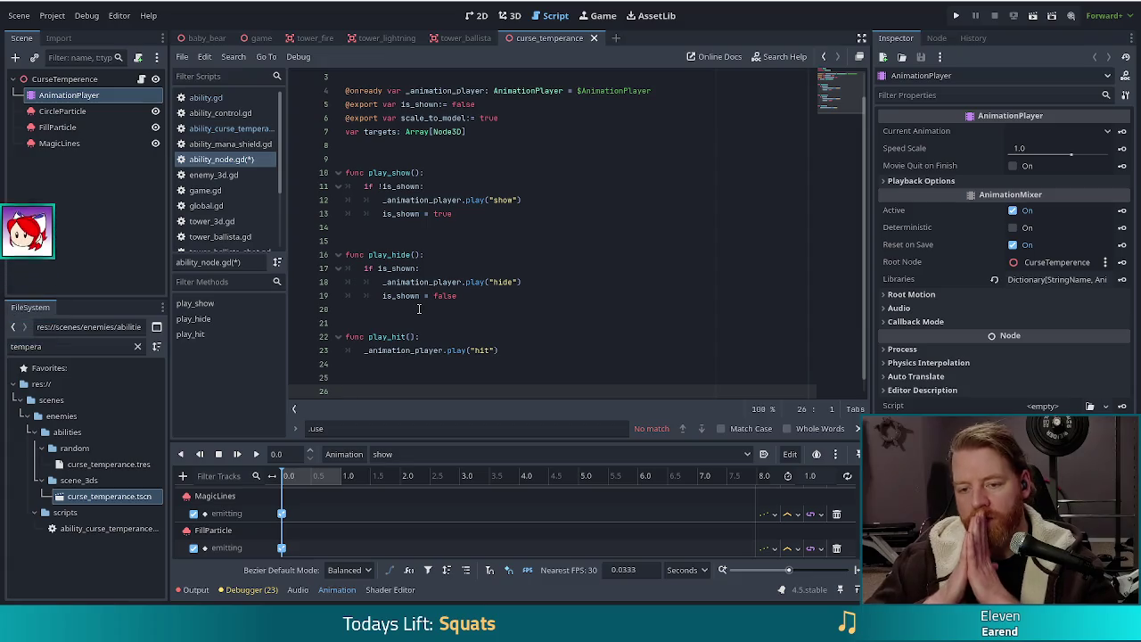
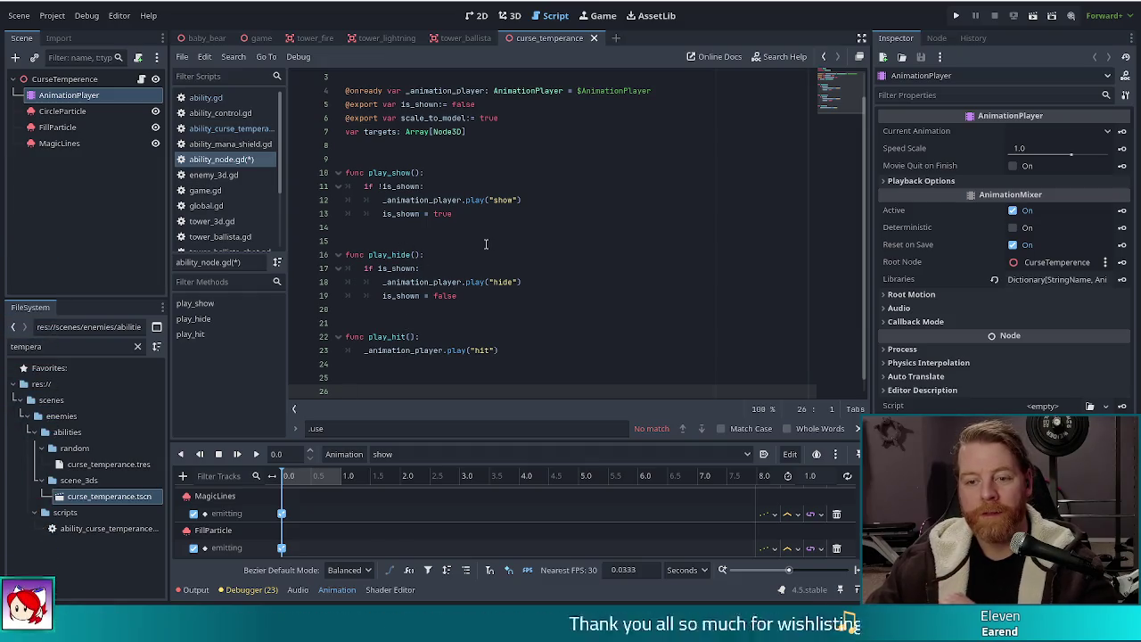
Step: Open tower_3d.gd at its play_curse_animation function
scroll(455, 311, "down", 1)
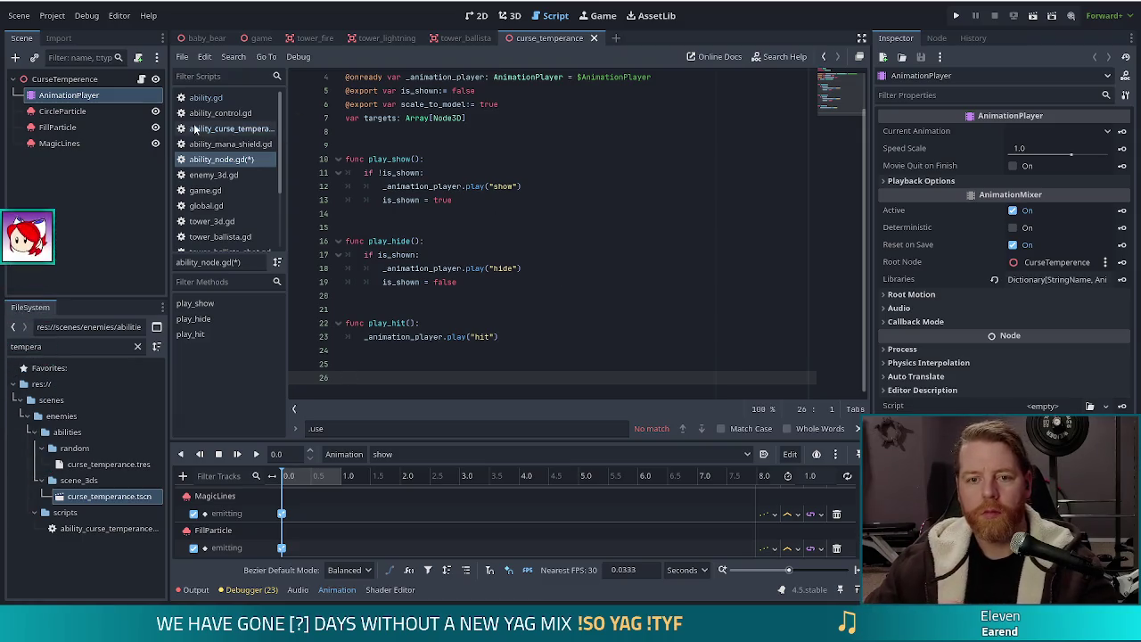
left_click(218, 223)
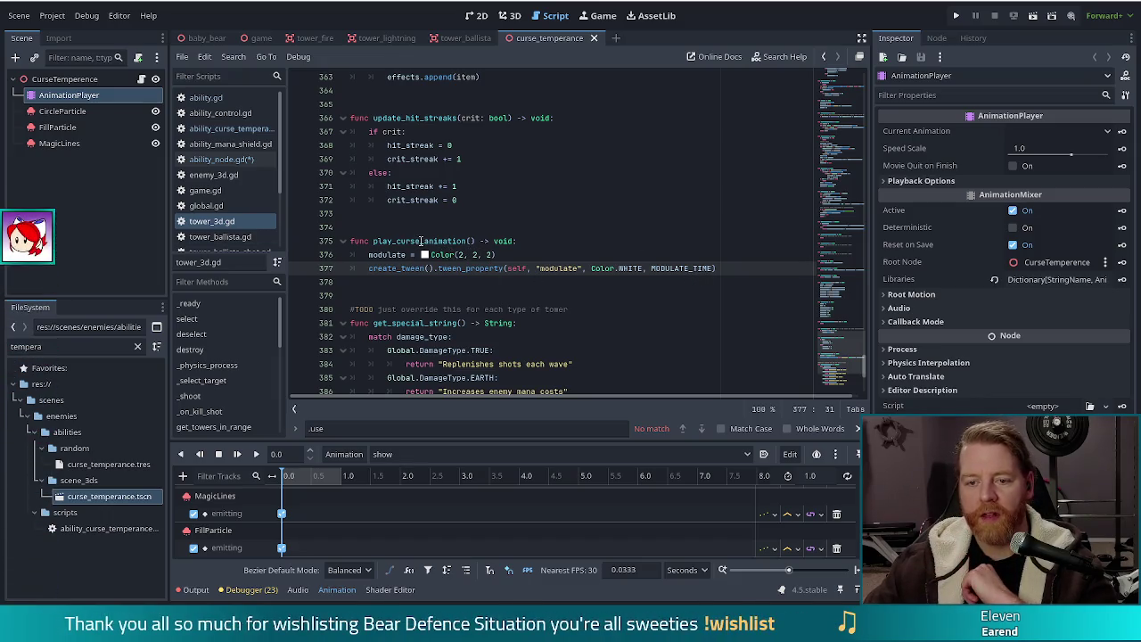
Step: Rename play_curse_animation to play_hit_animation in tower_3d.gd and save
left_click_drag(420, 240, 397, 241)
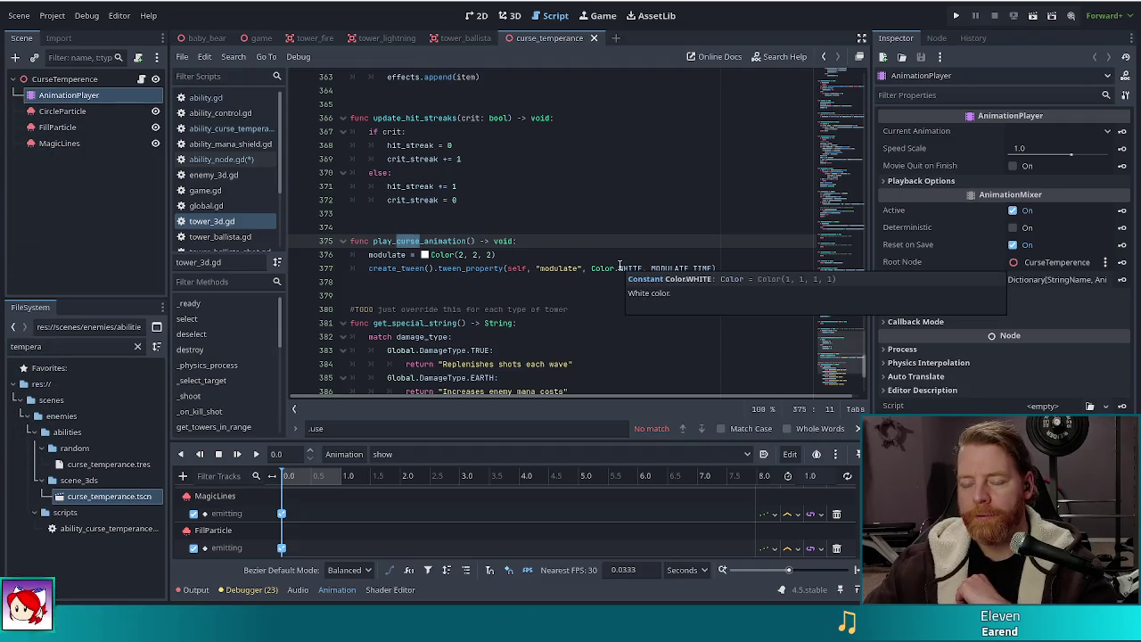
type("hit")
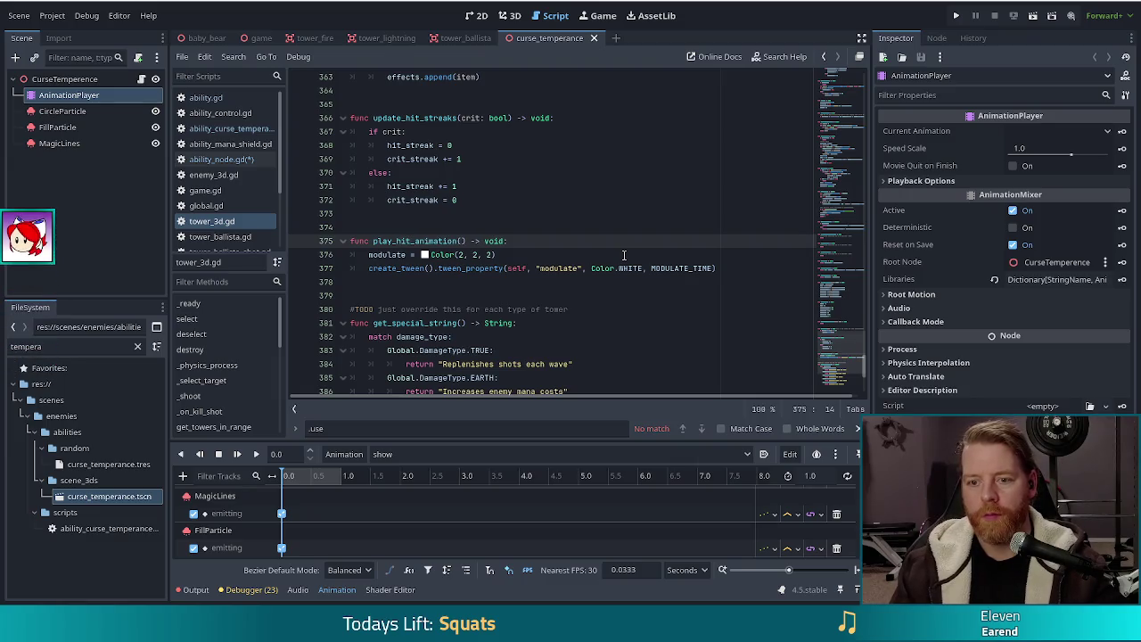
key("ctrl+s")
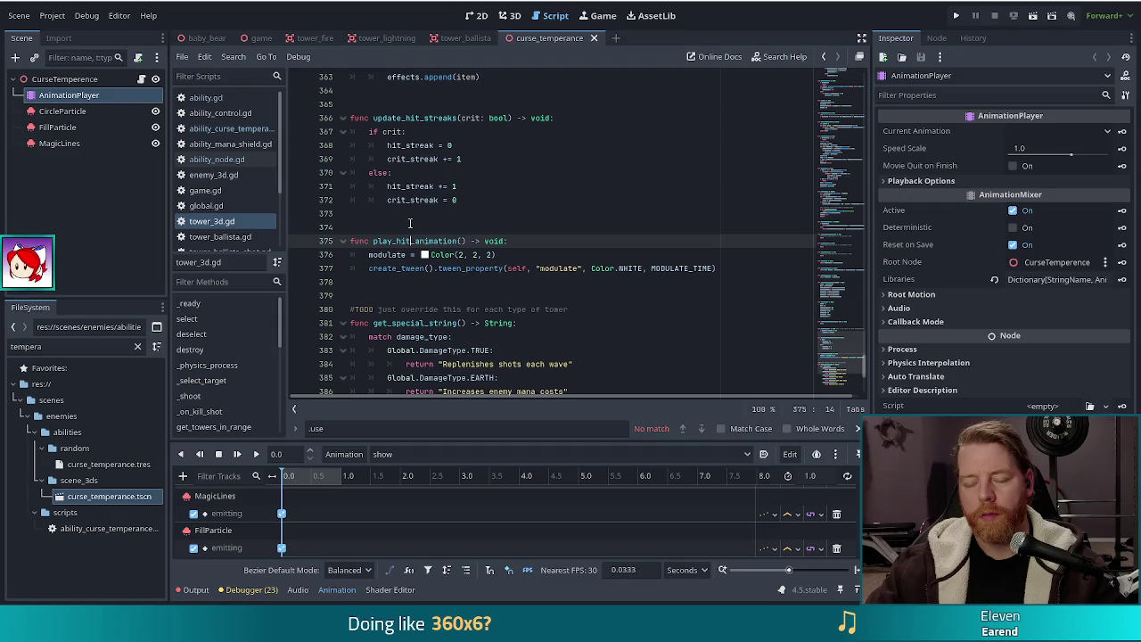
Step: Search the project for play_curse_animation to confirm none remain, then return to ability_node.gd
key("ctrl+shift+f")
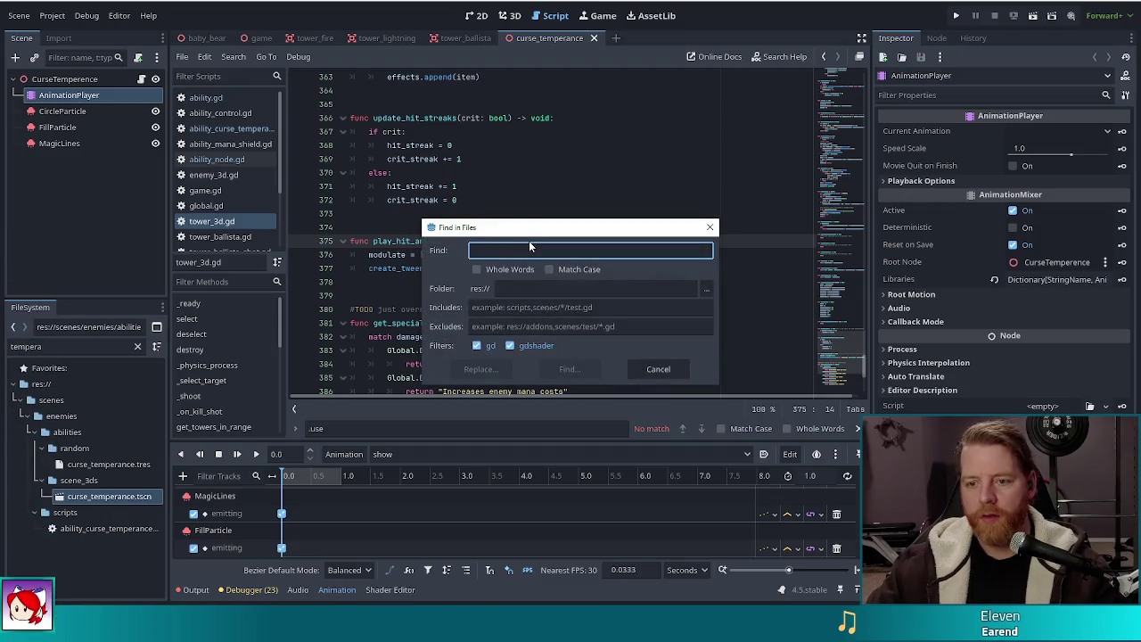
type("play_curse_ani")
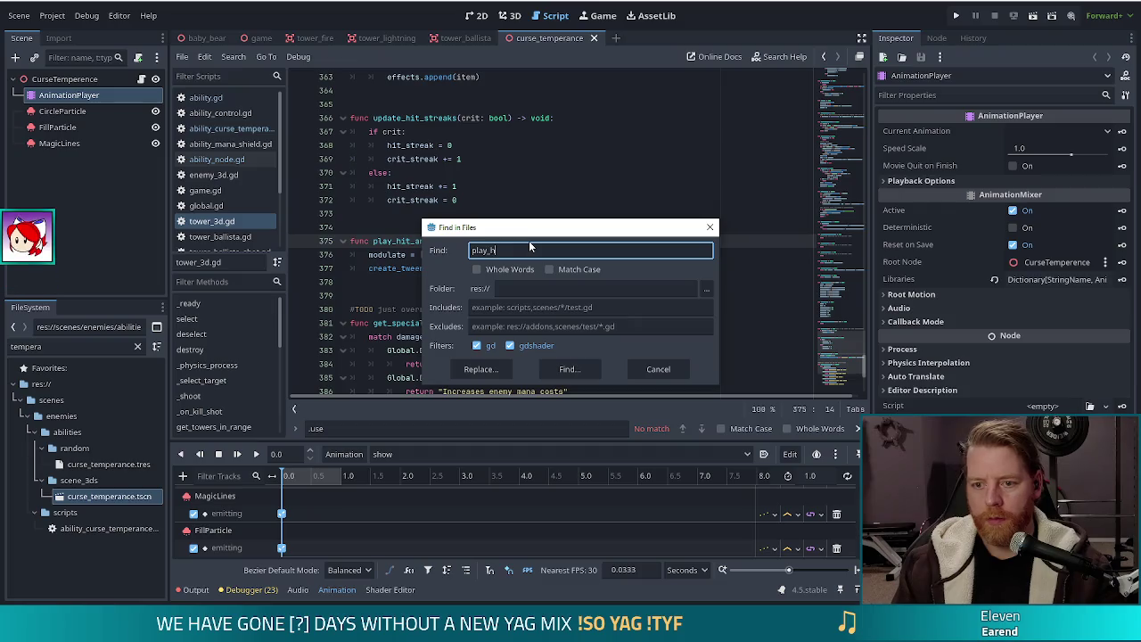
type("mation")
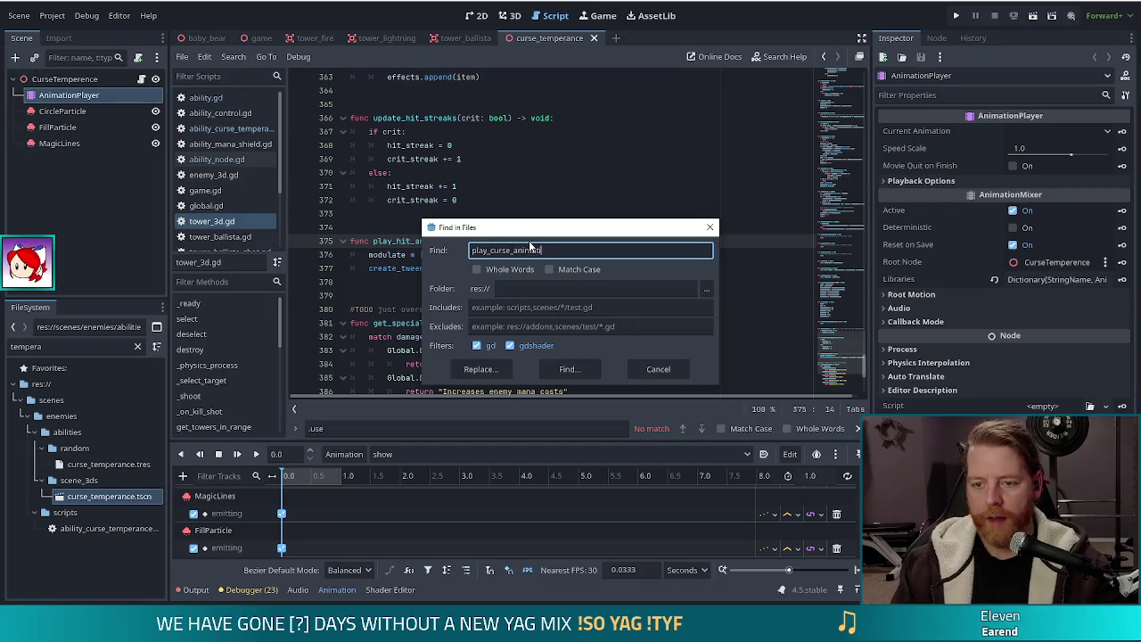
left_click(559, 367)
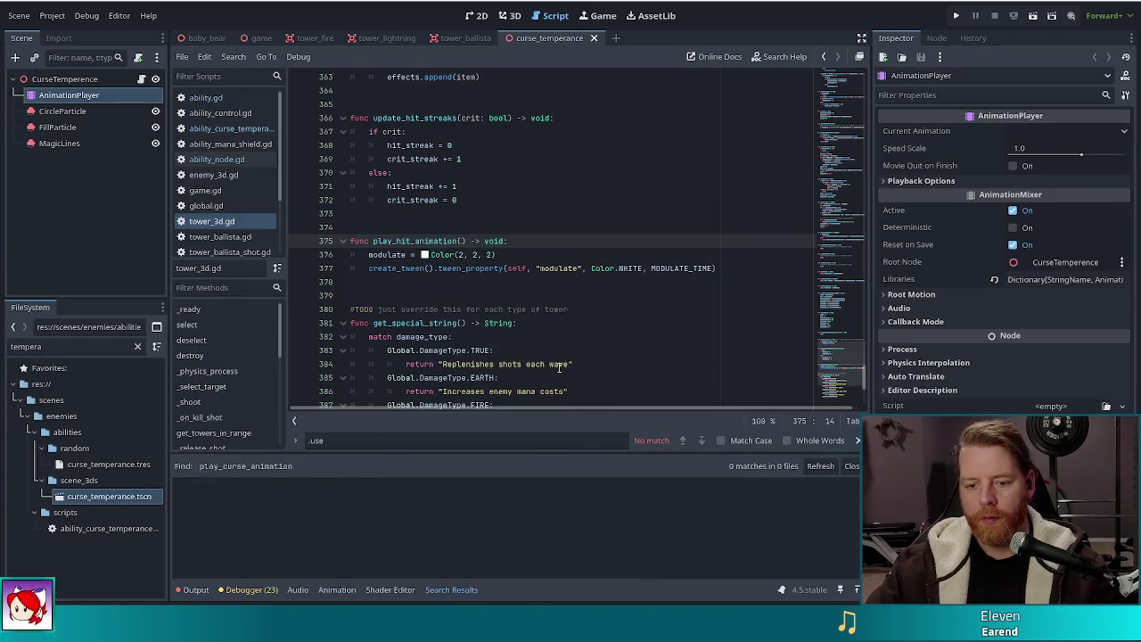
left_click(851, 466)
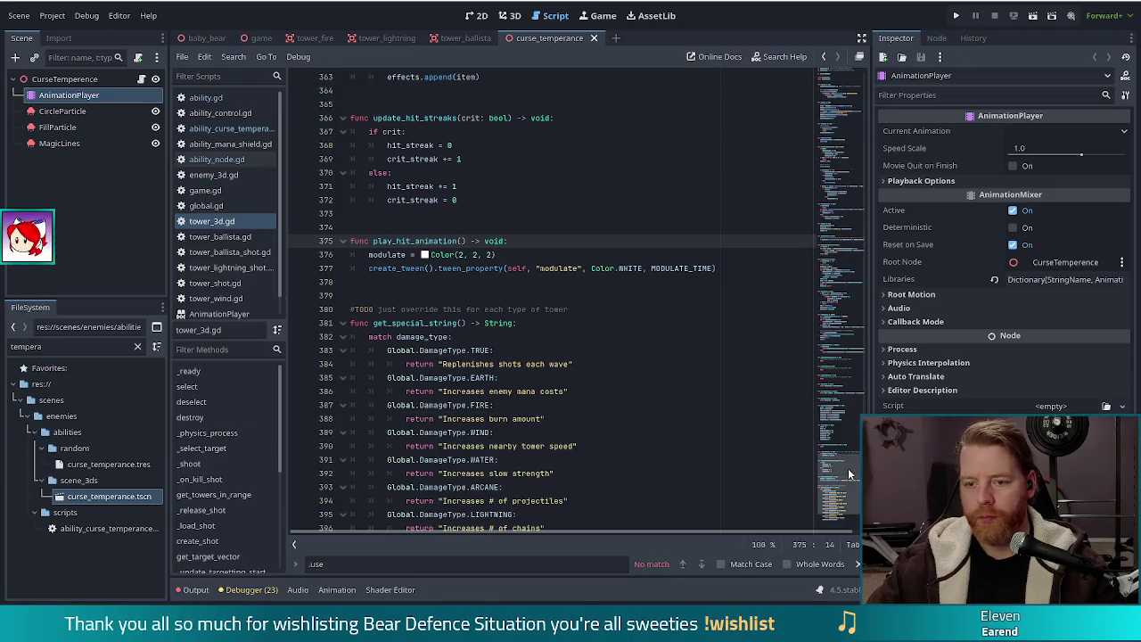
left_click(513, 282)
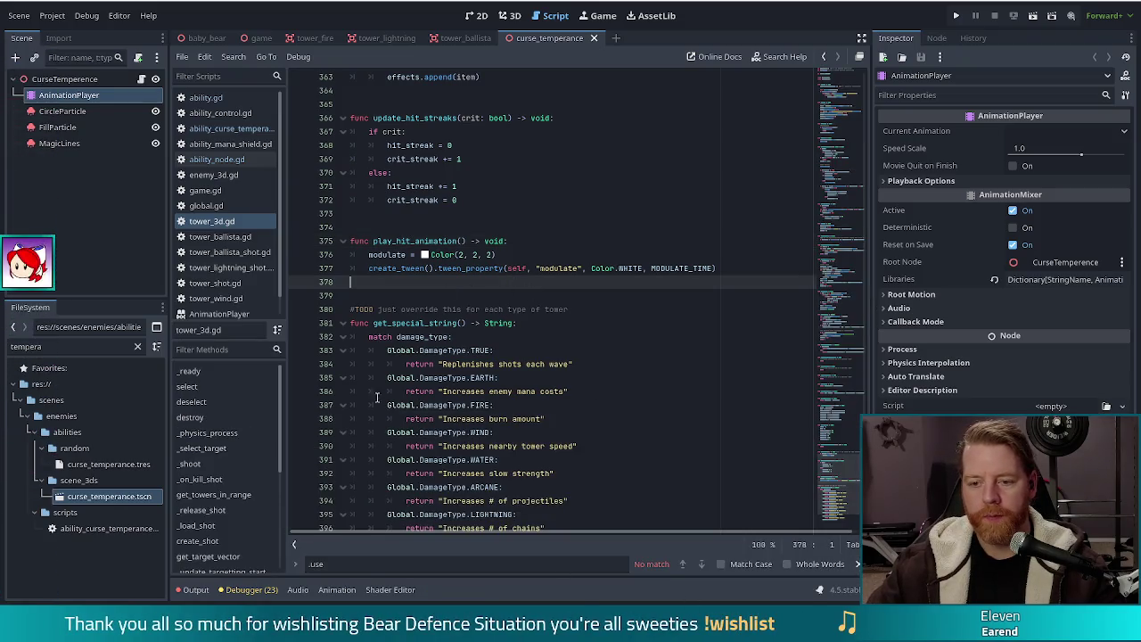
left_click(234, 162)
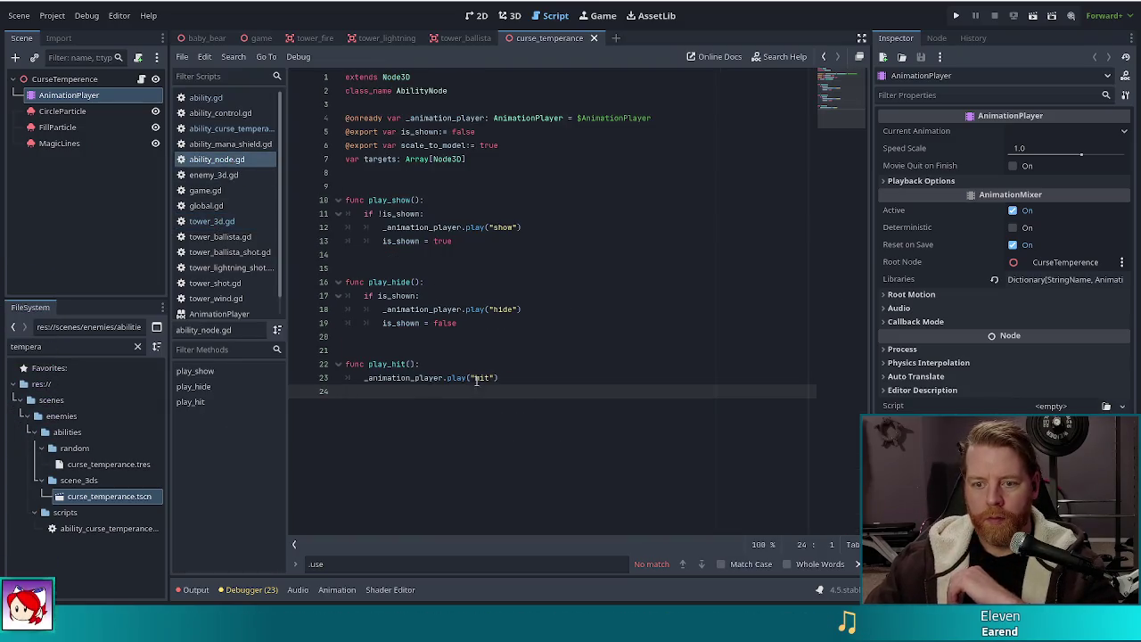
Step: Declare a new func target_curse_animations(): below the last function
key("Return")
key("Return")
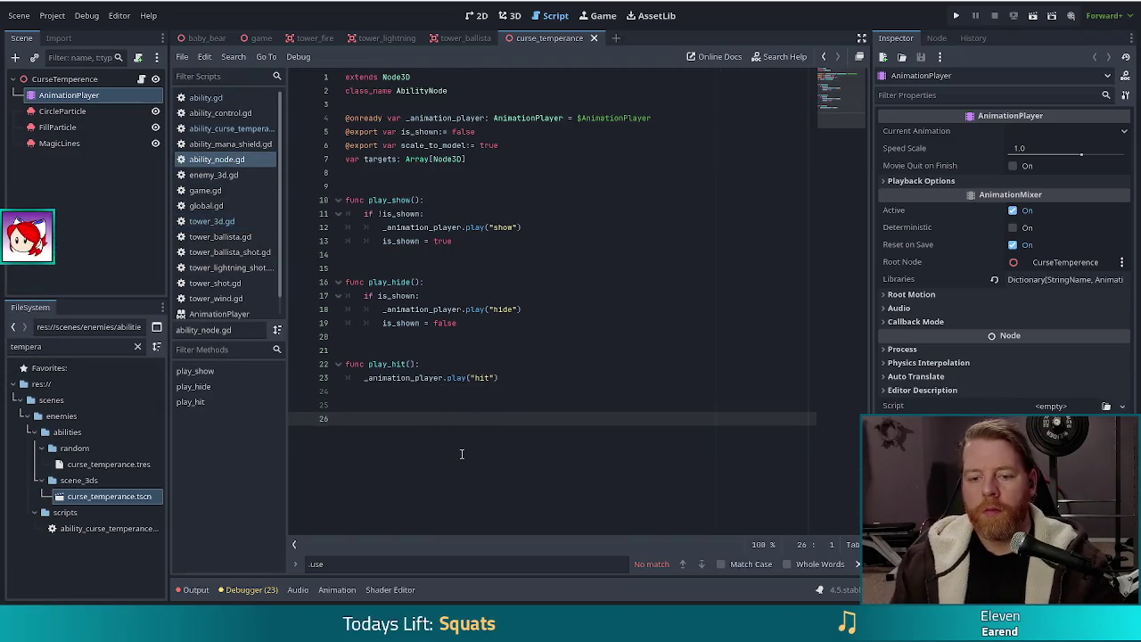
type("fucn")
key("BackSpace")
key("BackSpace")
type("n")
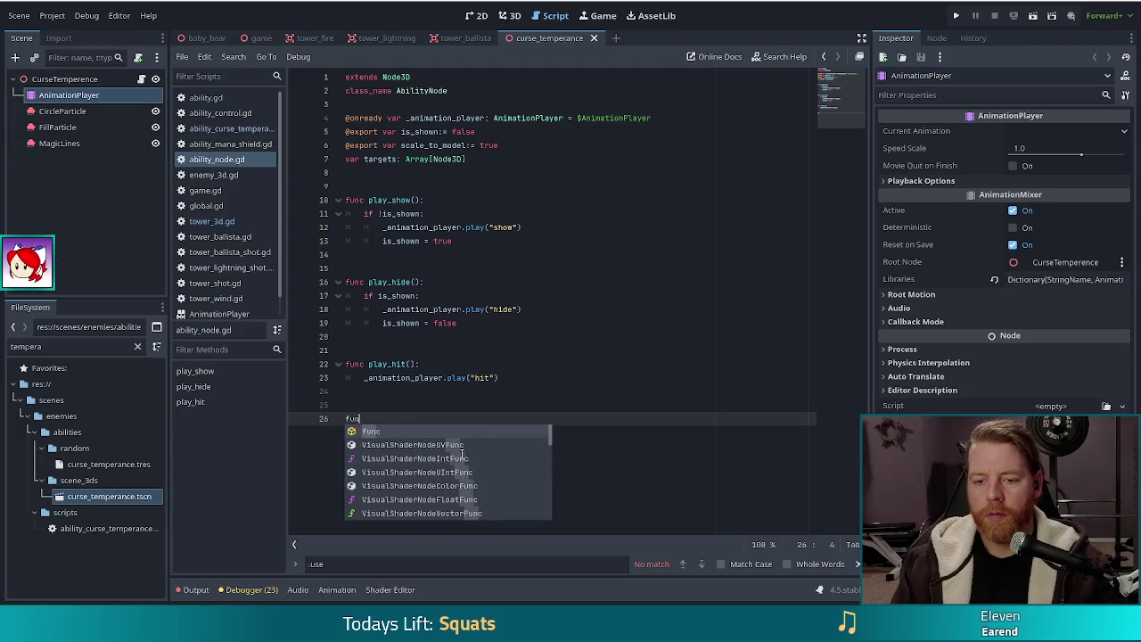
type("c ta")
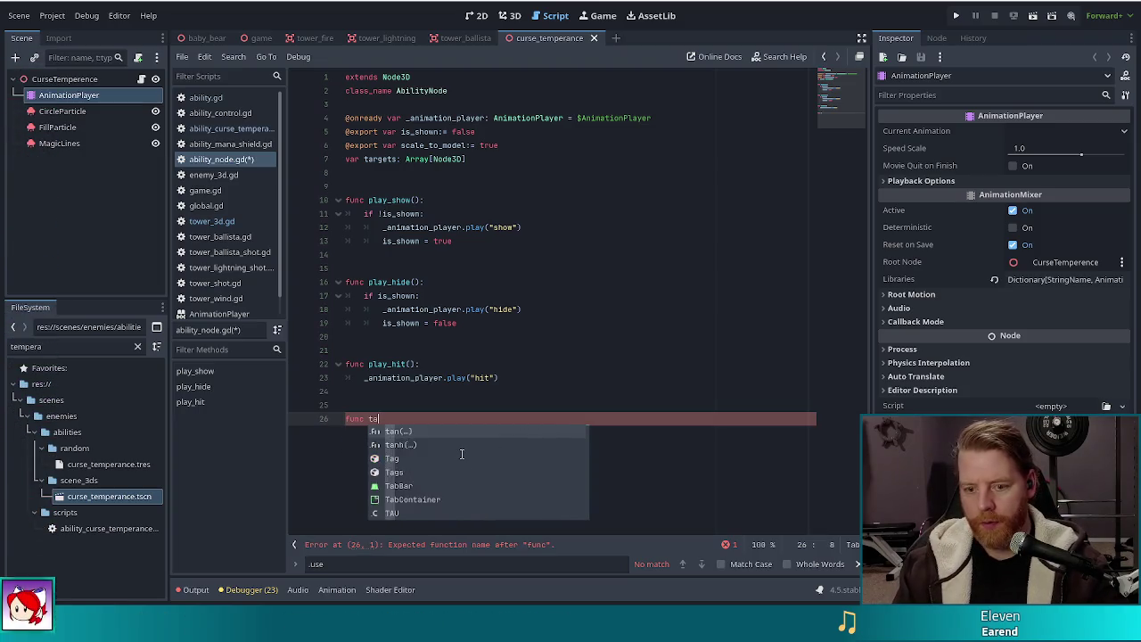
type("rget_curse")
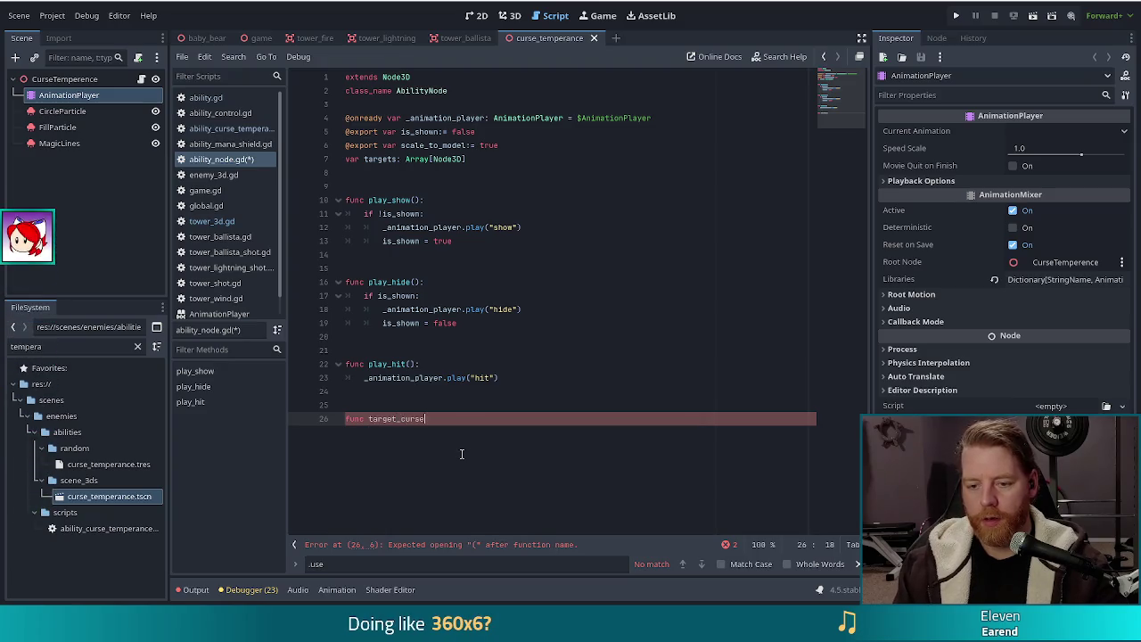
type("_animations")
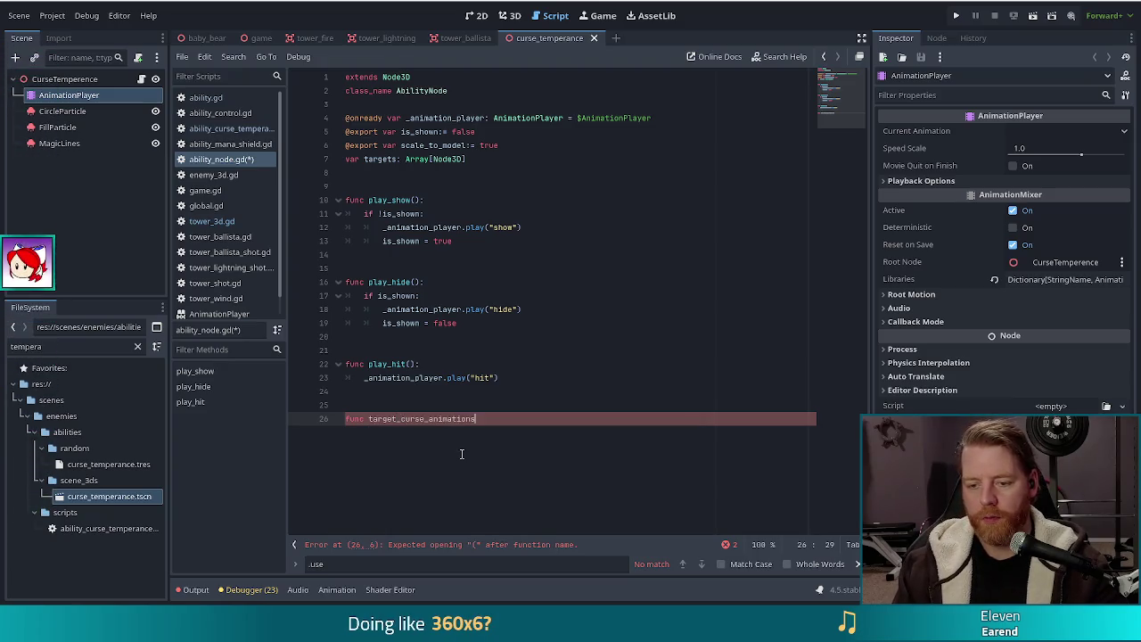
type("()")
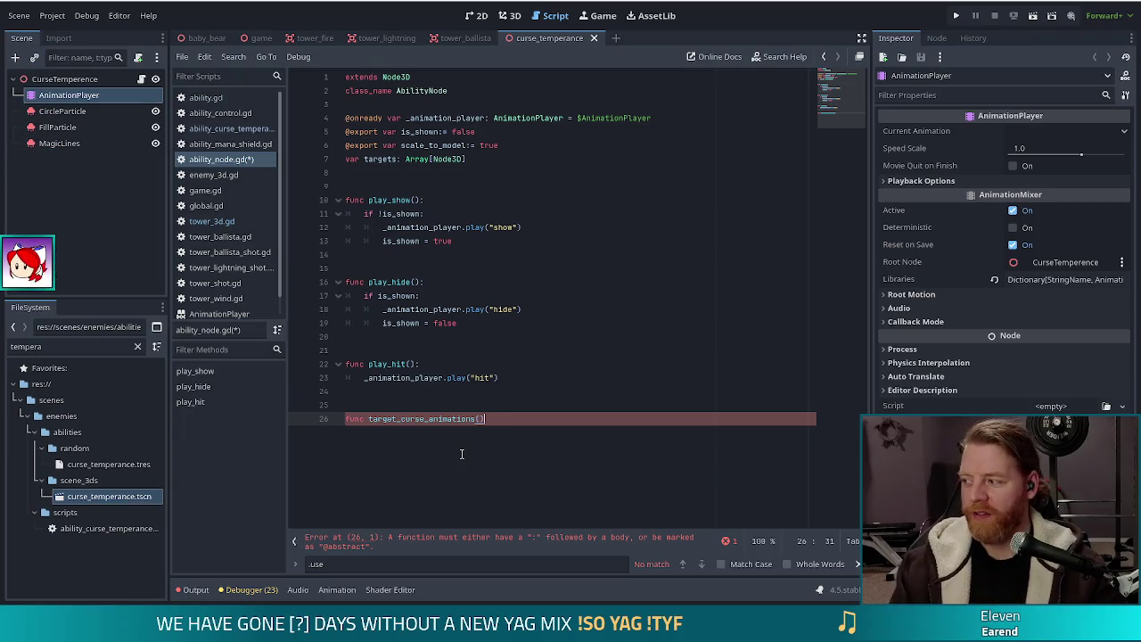
type(":")
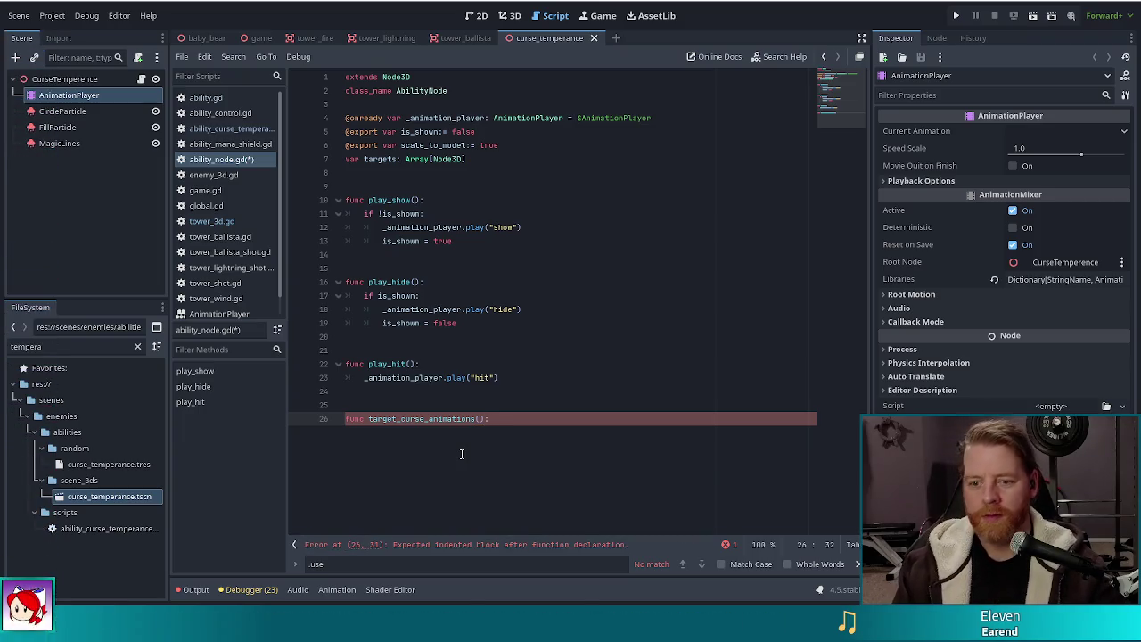
key("Return")
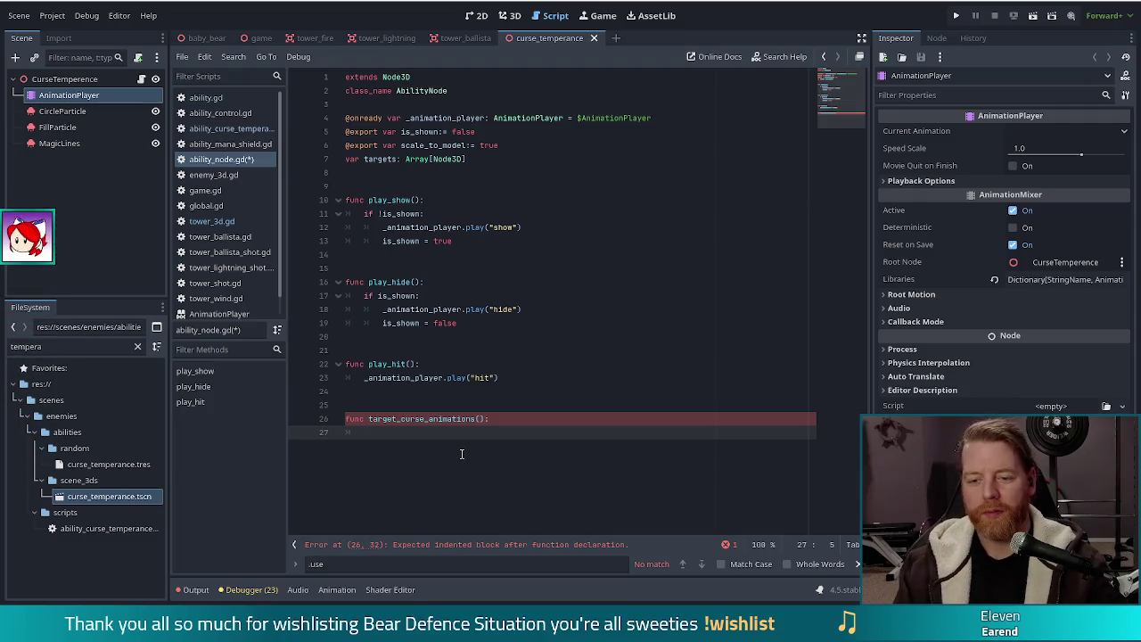
key("BackSpace")
key("BackSpace")
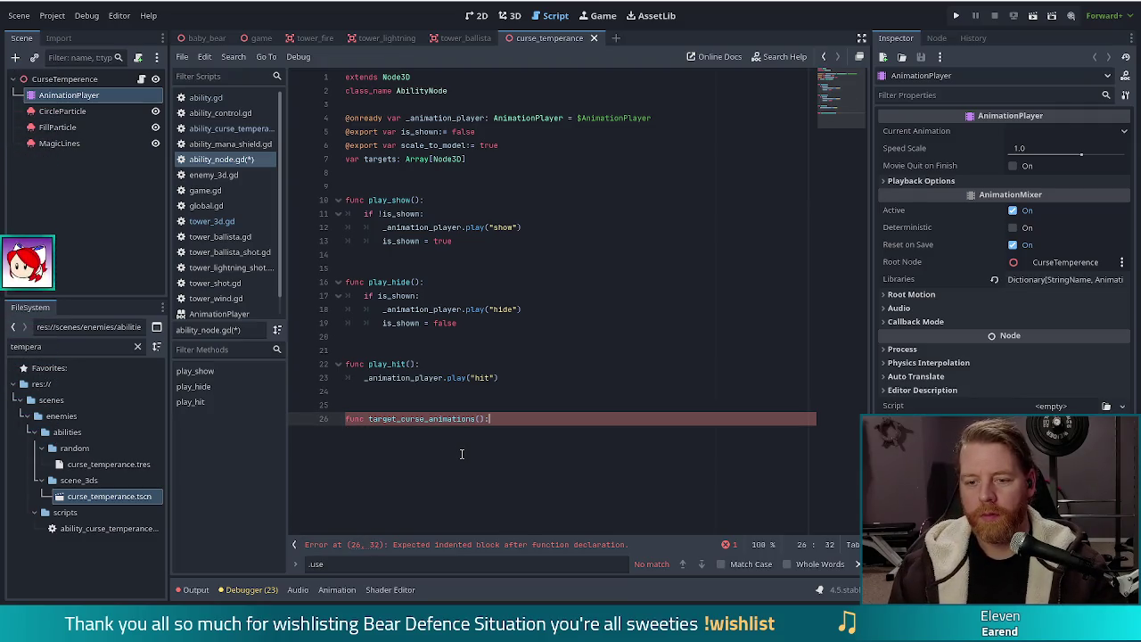
key("Return")
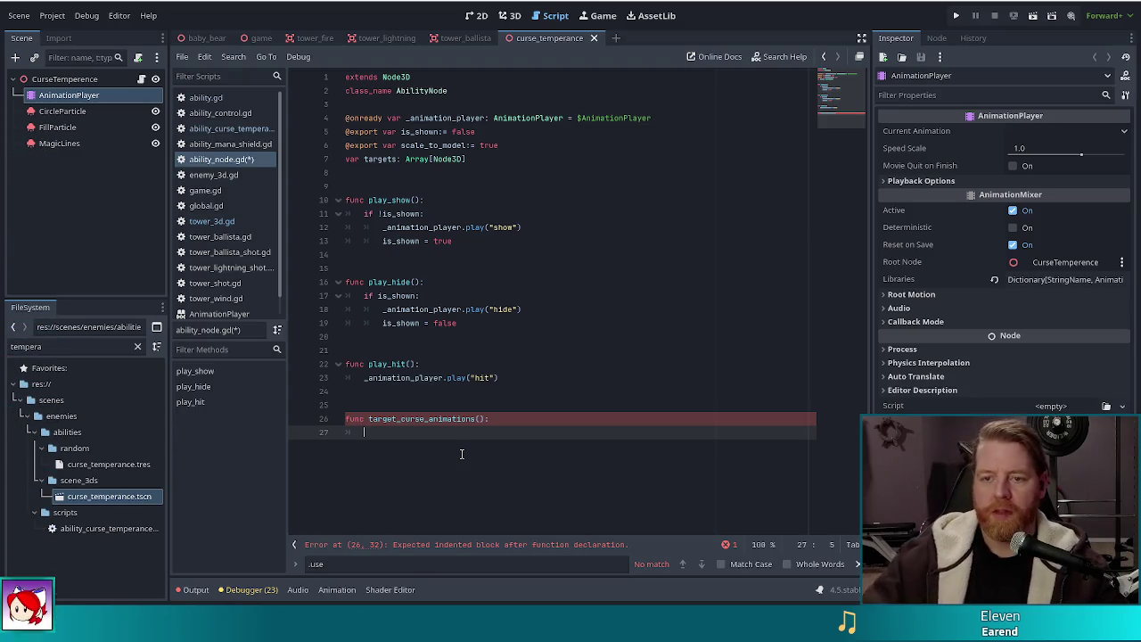
Step: Add -> void return types to play_show, play_hide, play_hit and target_curse_animations
left_click(424, 194)
type("-> void")
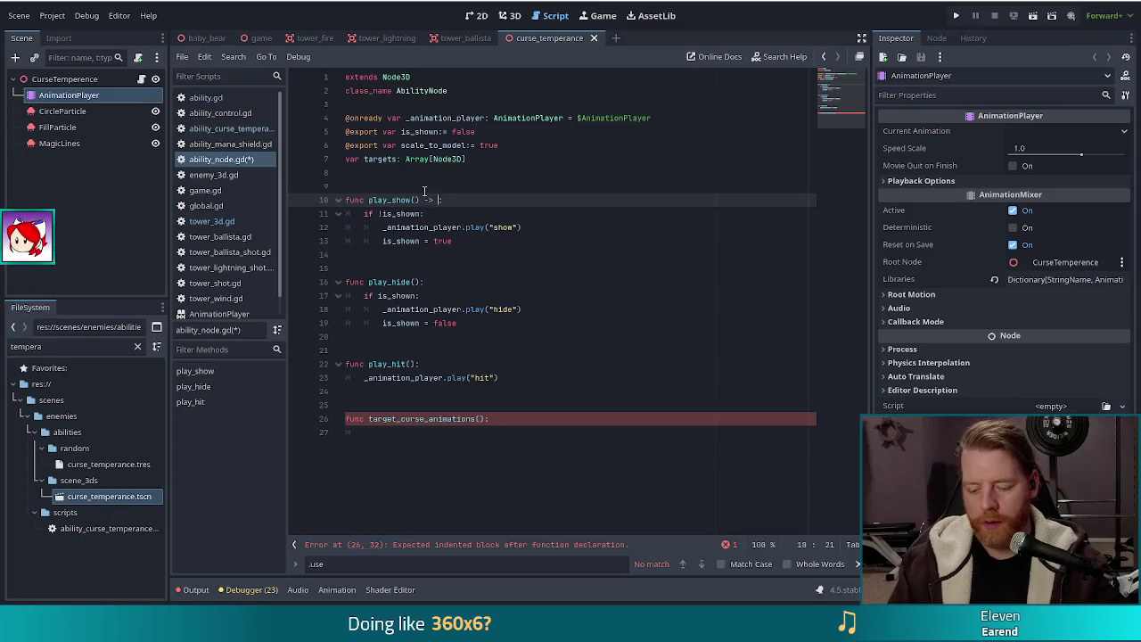
left_click(421, 200, "shift")
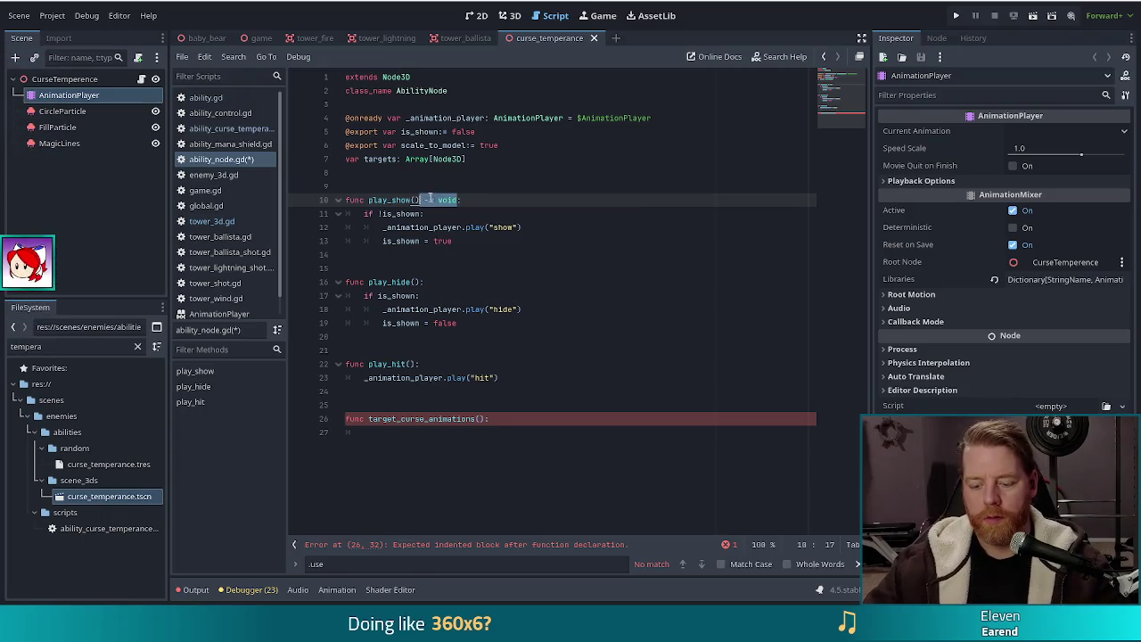
key("ctrl+c")
left_click(422, 281)
key("ctrl+v")
left_click(416, 364)
key("ctrl+v")
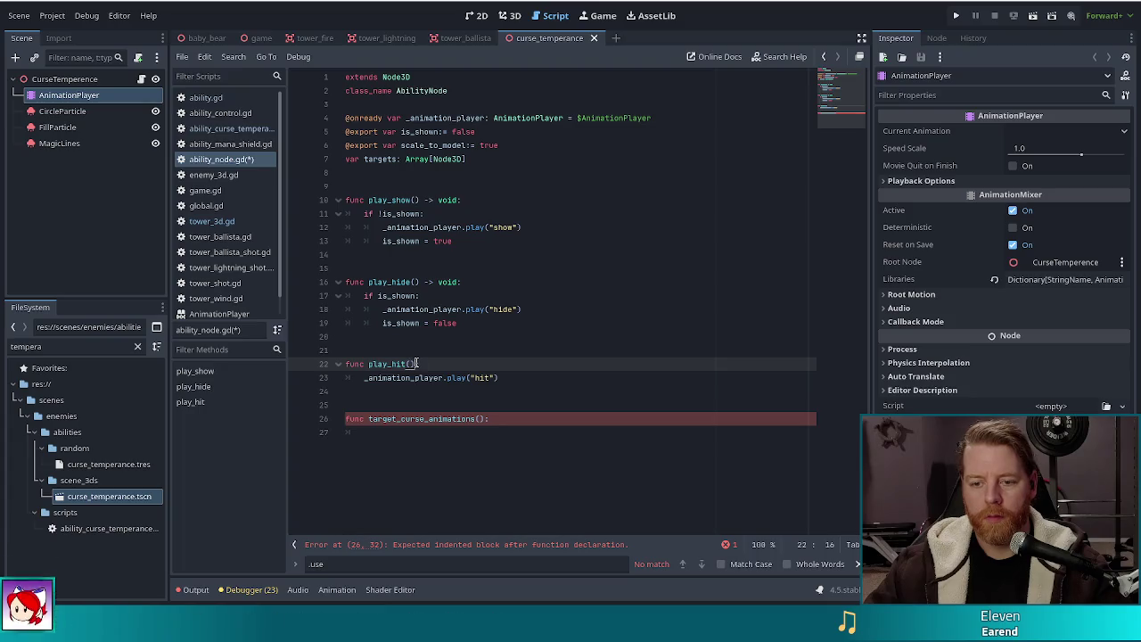
left_click(489, 423)
key("ctrl+v")
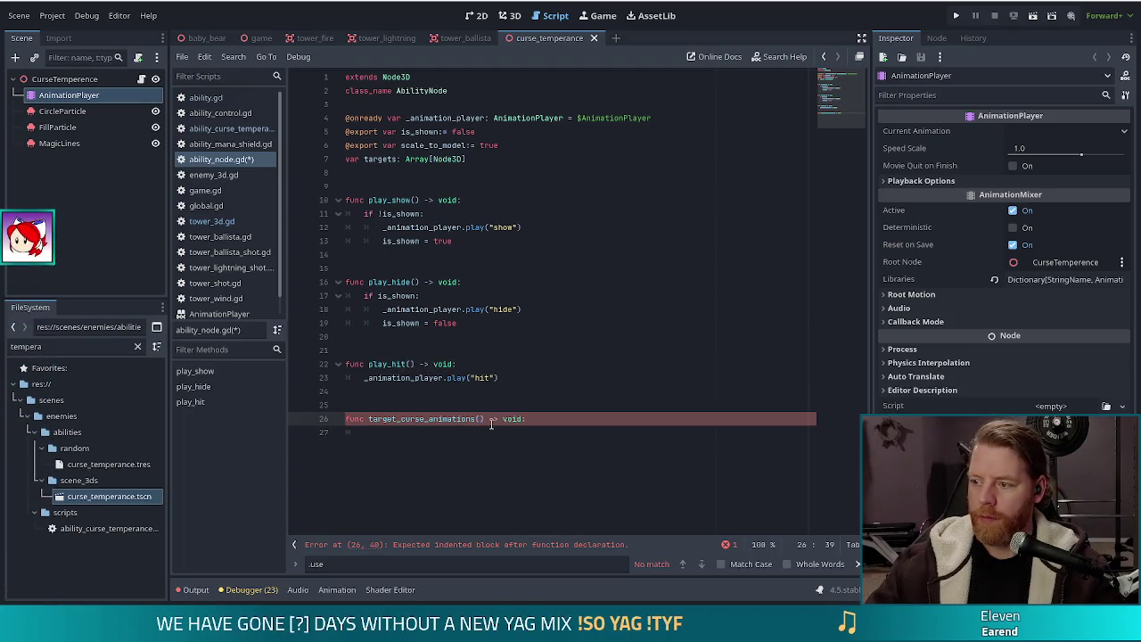
type(":")
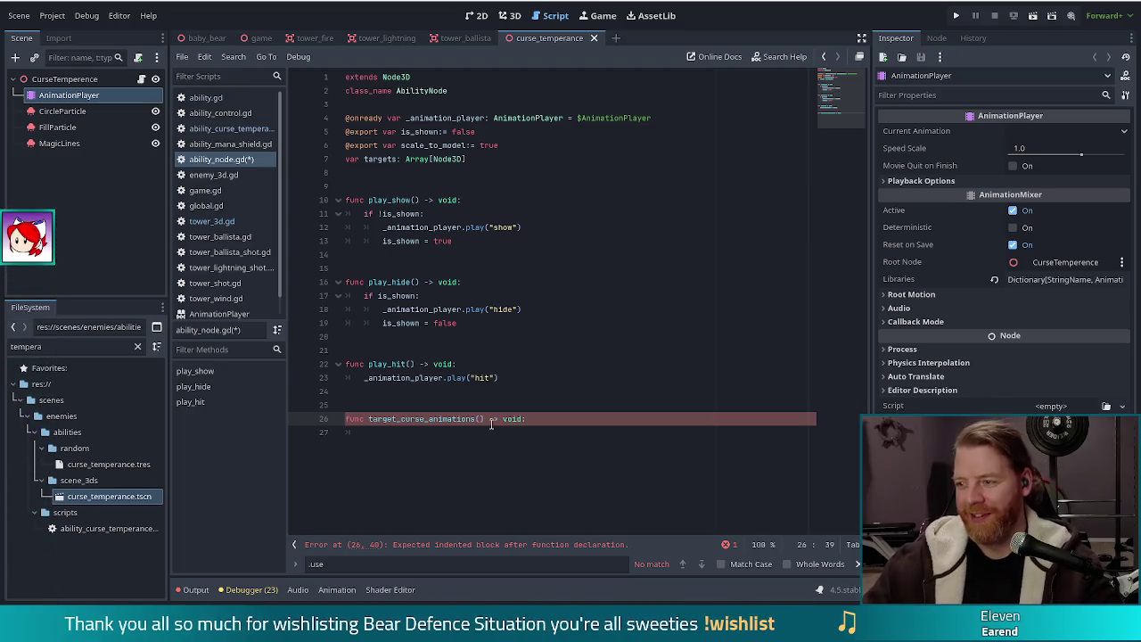
left_click(459, 434)
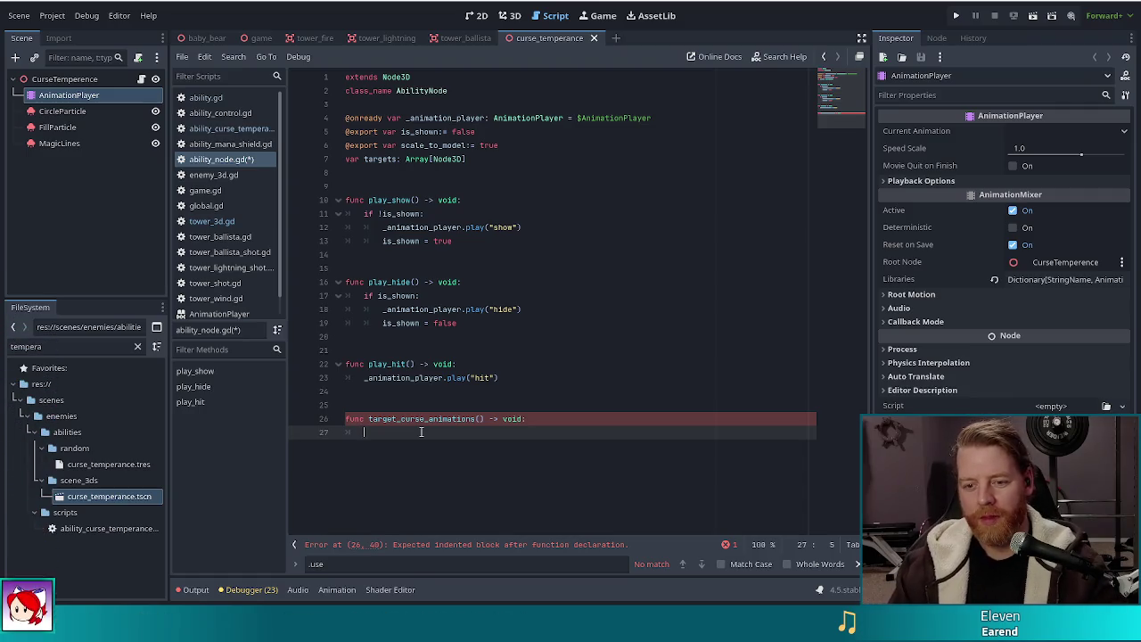
Step: Add a for t in targets: loop to the new function
type("#t in ta")
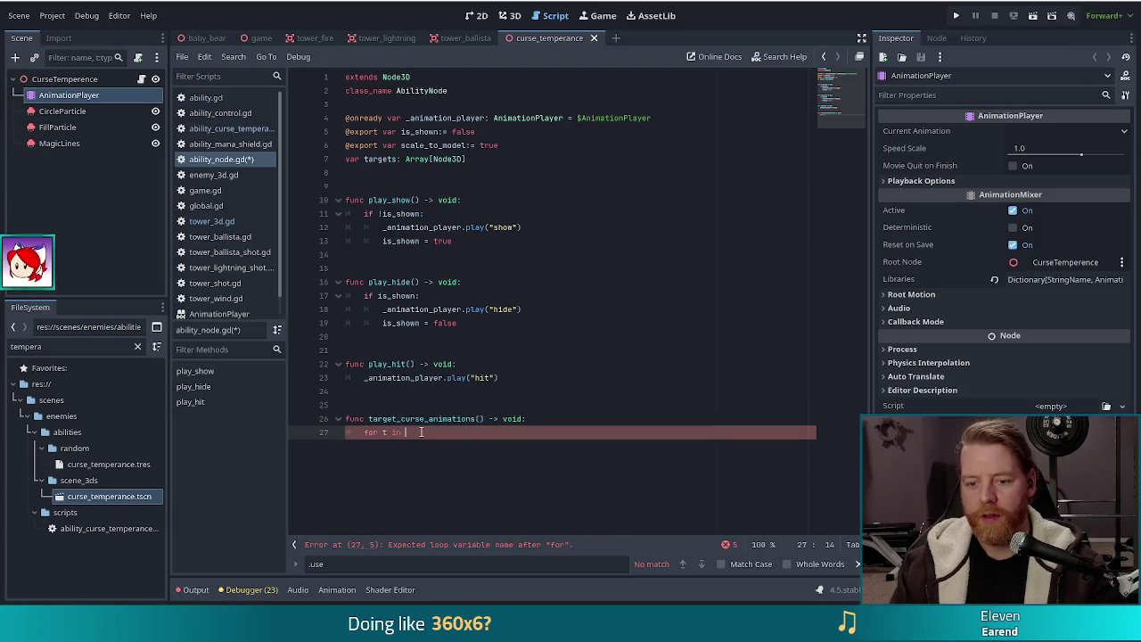
key("Return")
type(":")
key("Return")
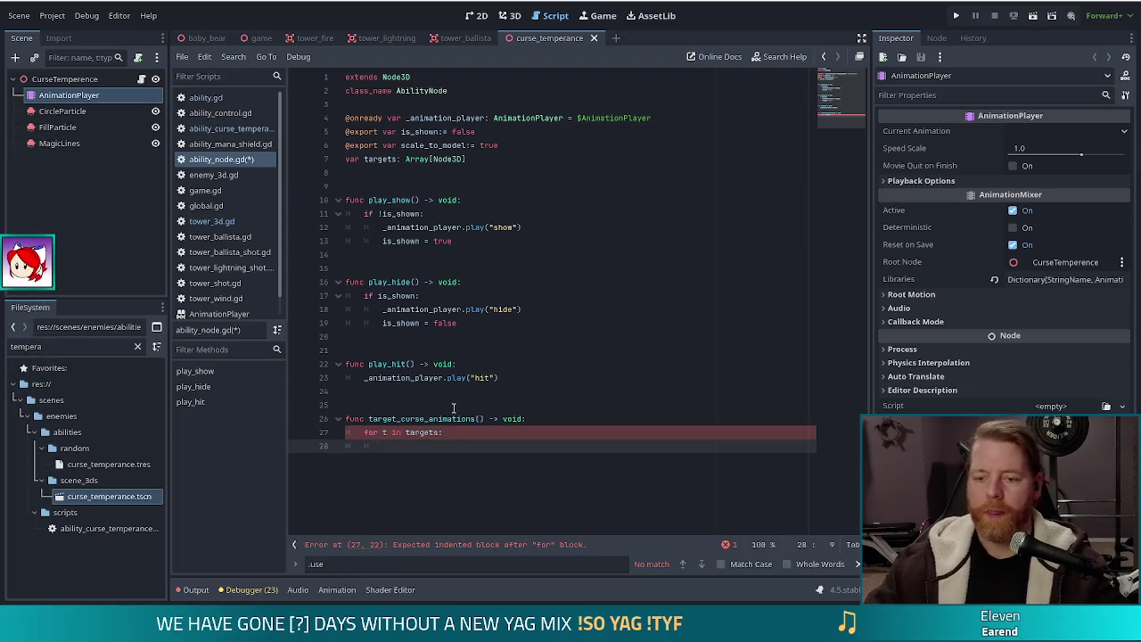
Step: Rename the function to target_hit_animations, call t.play_hit_animation() in the loop, and save
left_click(425, 418)
key("BackSpace")
key("BackSpace")
key("BackSpace")
type("hit")
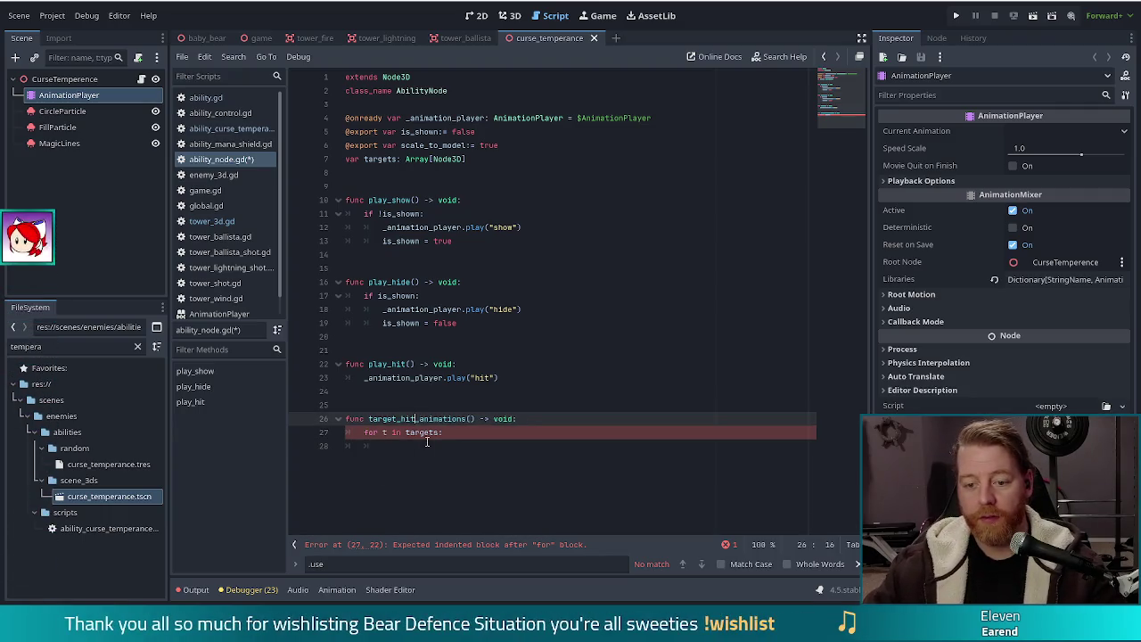
left_click(445, 445)
type("t.play")
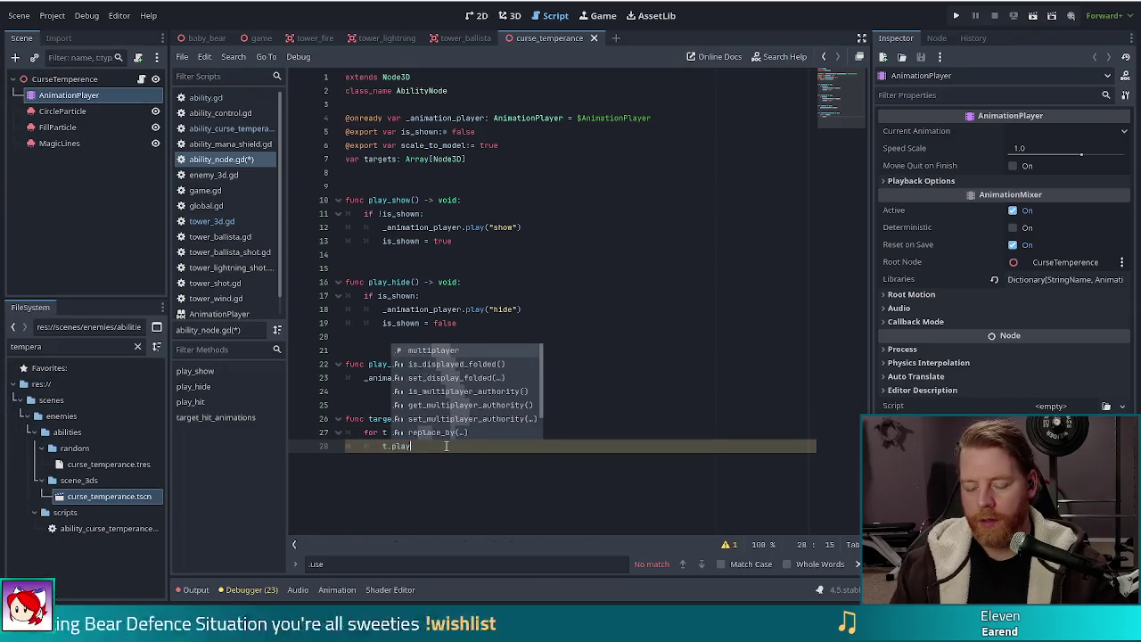
type("_hit_animation")
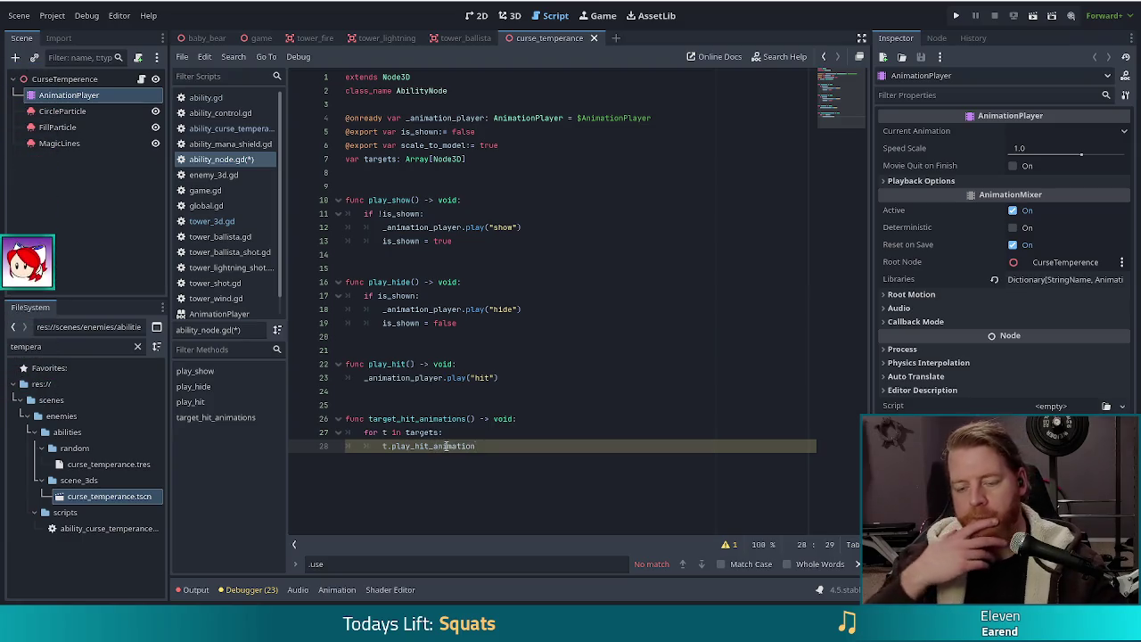
type("()")
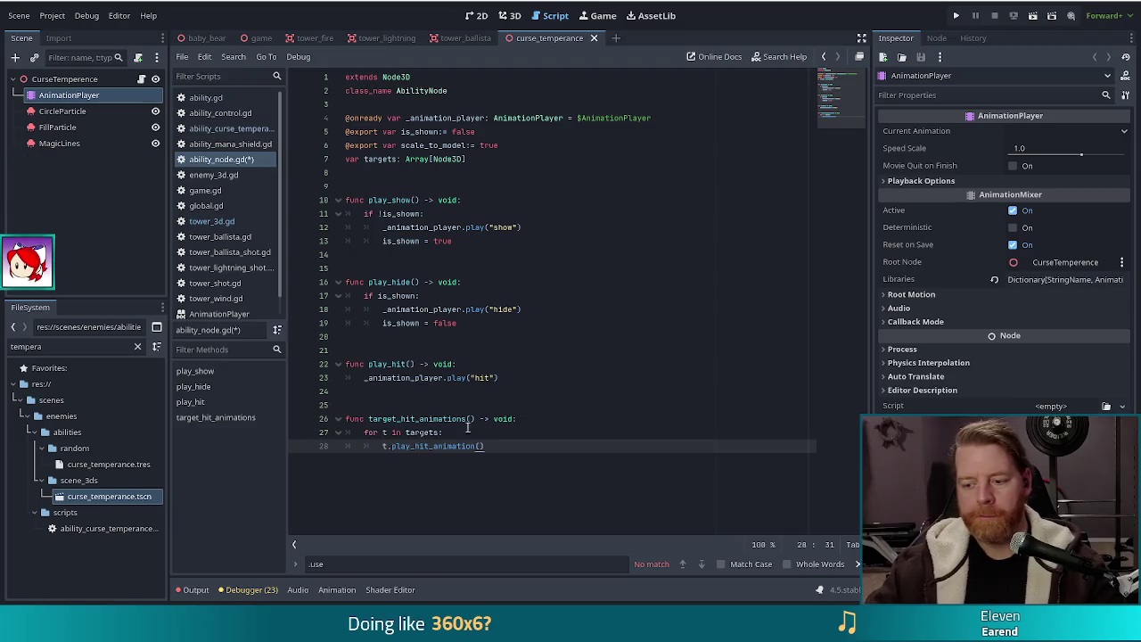
left_click(600, 434)
key("ctrl+s")
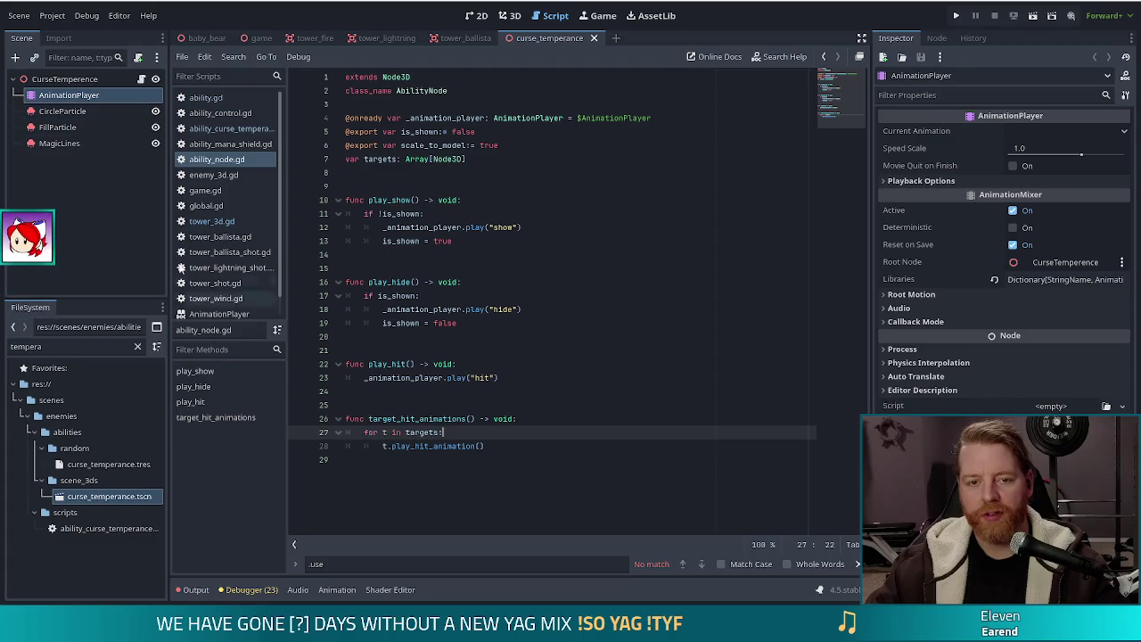
left_click(64, 95)
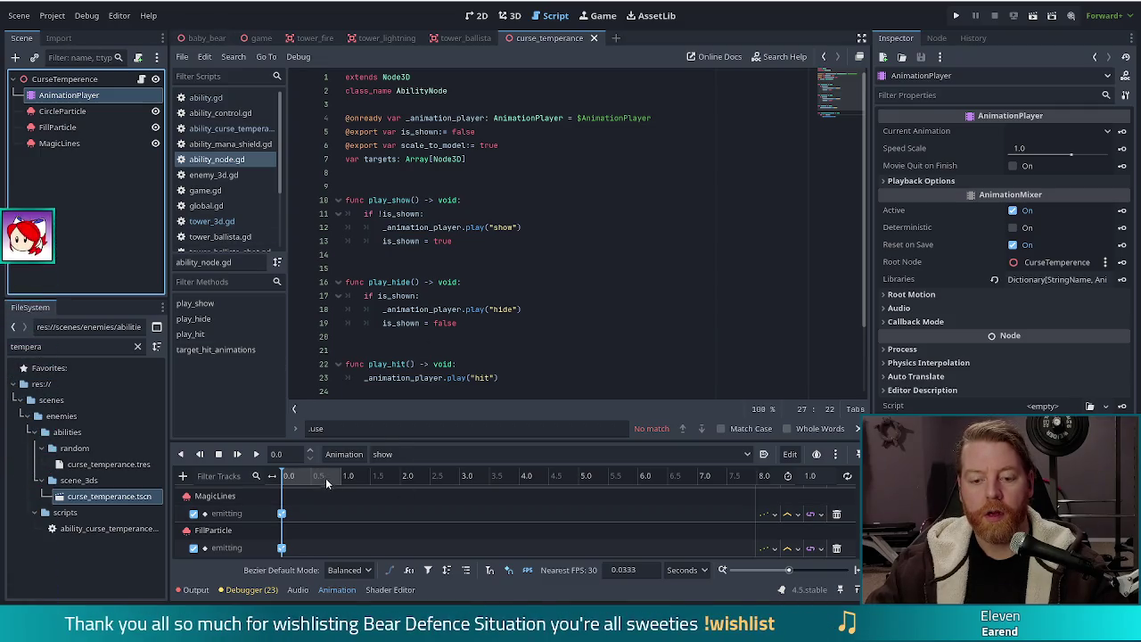
Step: Preview the show animation in the 3D view
left_click(508, 17)
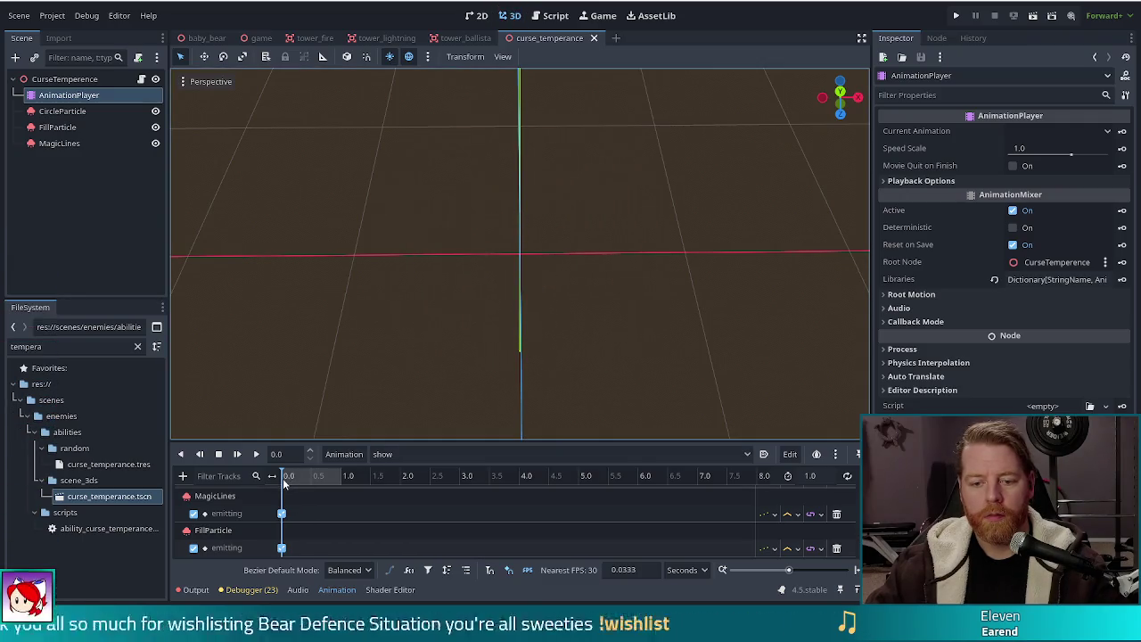
left_click(237, 454)
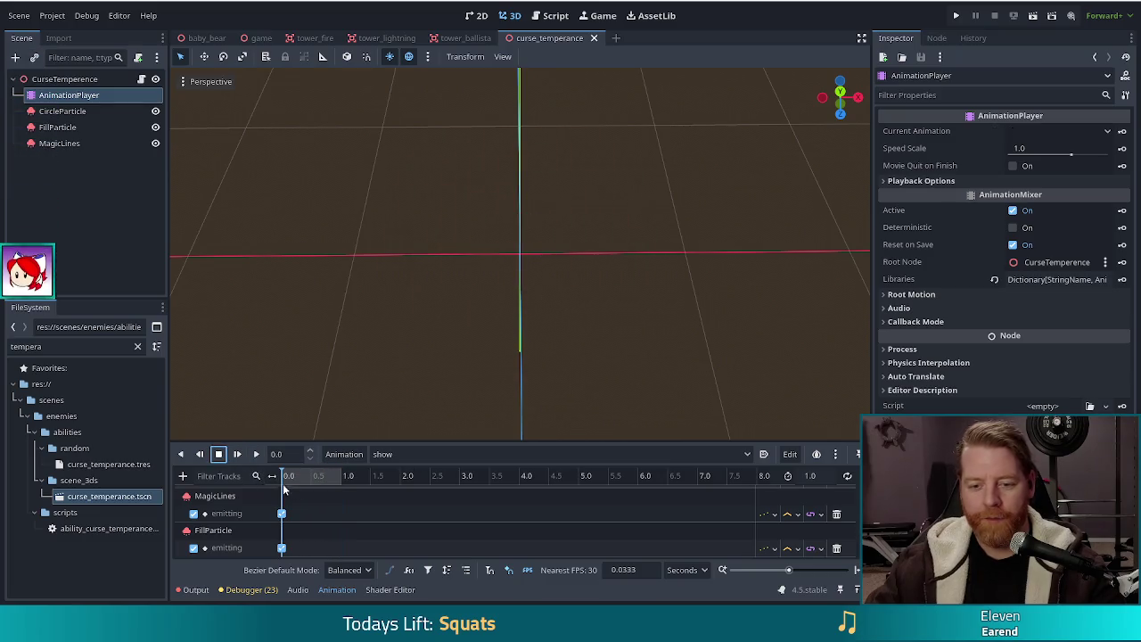
left_click_drag(286, 483, 298, 482)
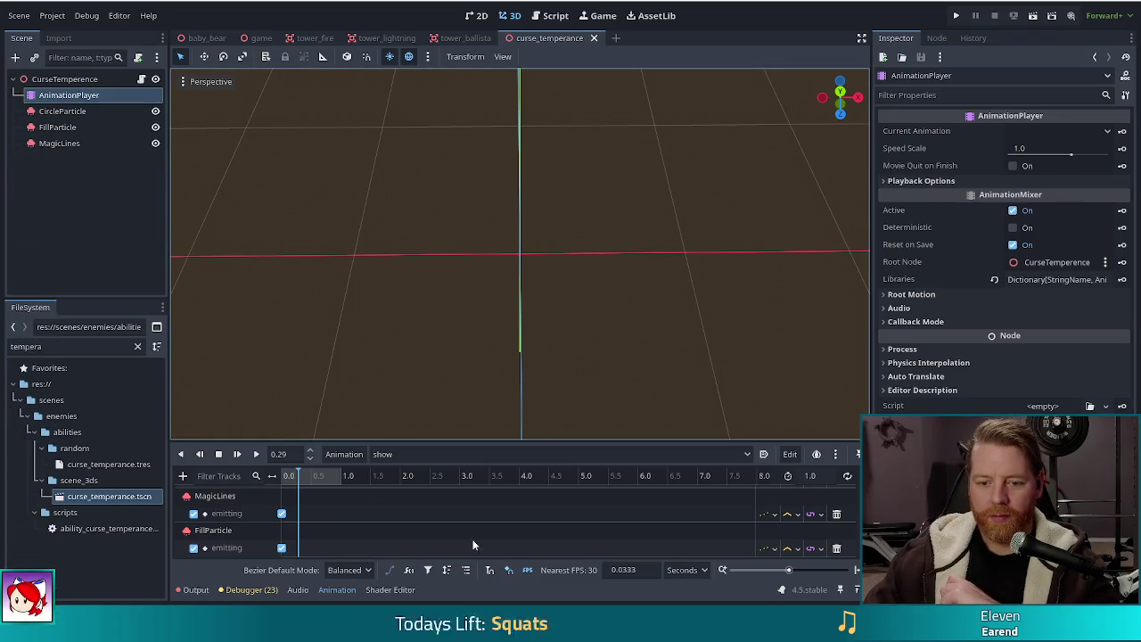
Step: Set the playhead to 0.22 seconds and start adding a Call Method Track
left_click(293, 479)
left_click(295, 479)
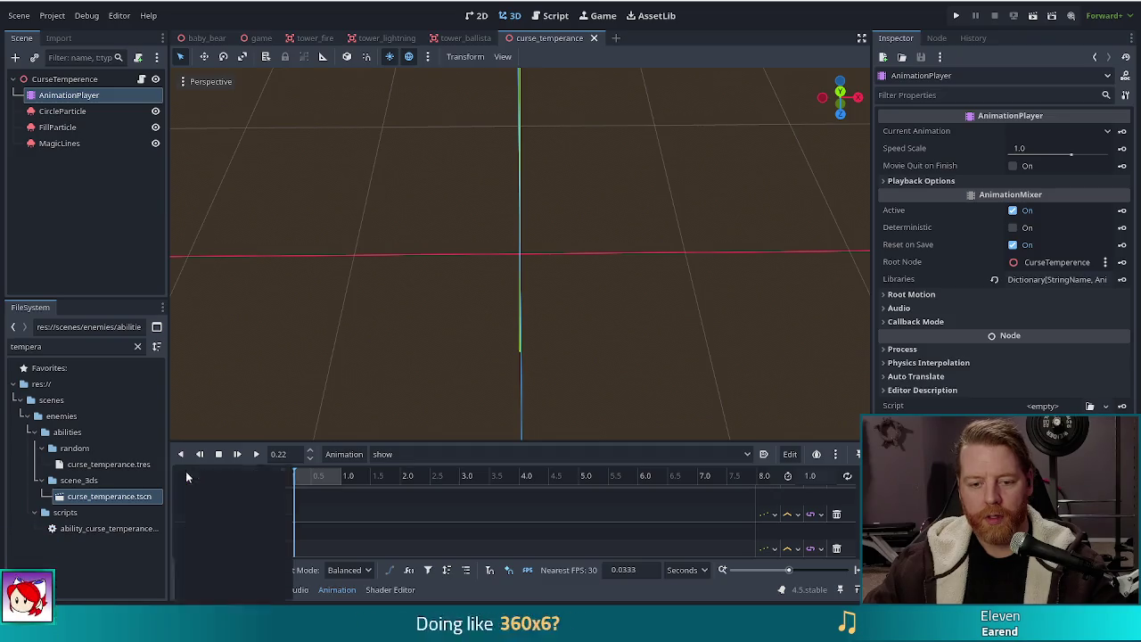
left_click(183, 476)
left_click(278, 548)
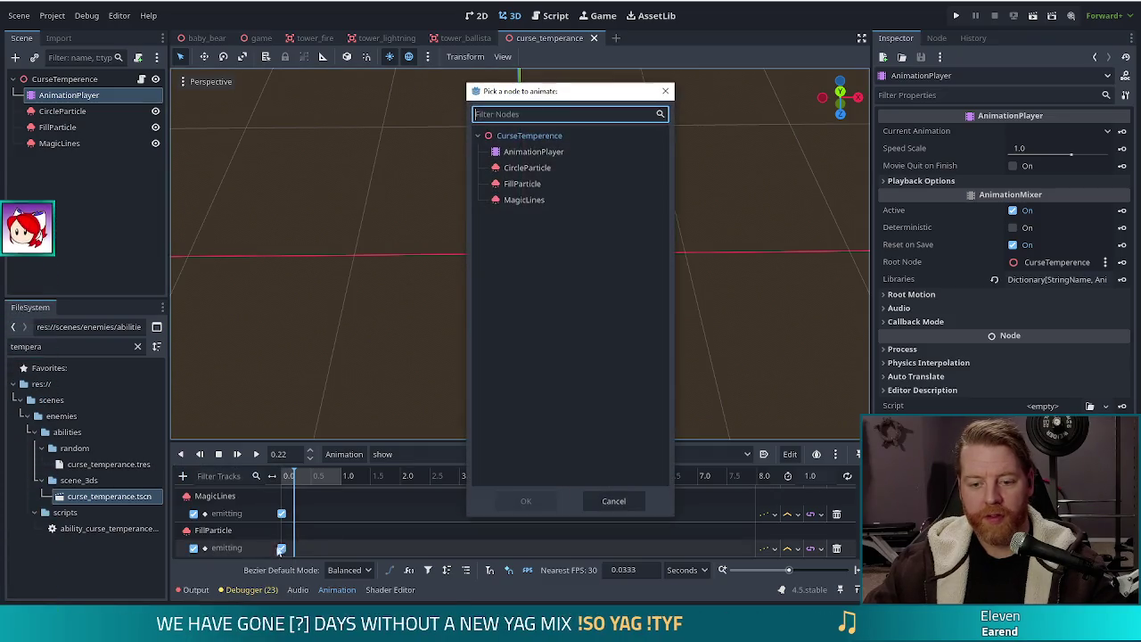
Step: Add a Functions track on CurseTemperence with a target_hit_animations method key
left_click(540, 137)
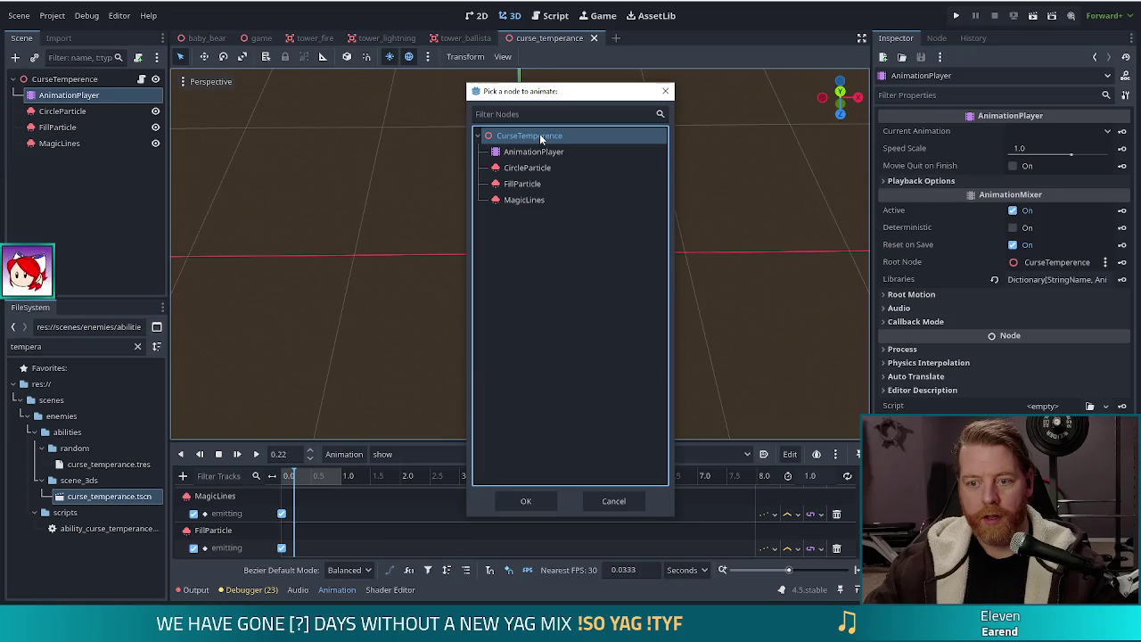
left_click(529, 501)
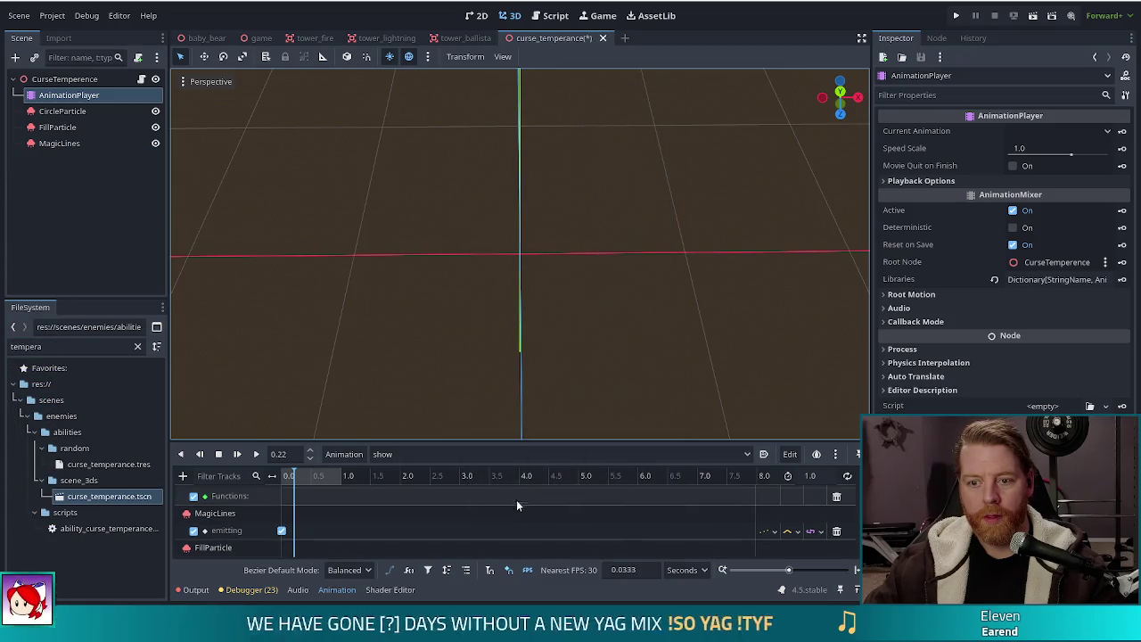
scroll(268, 545, "up", 2)
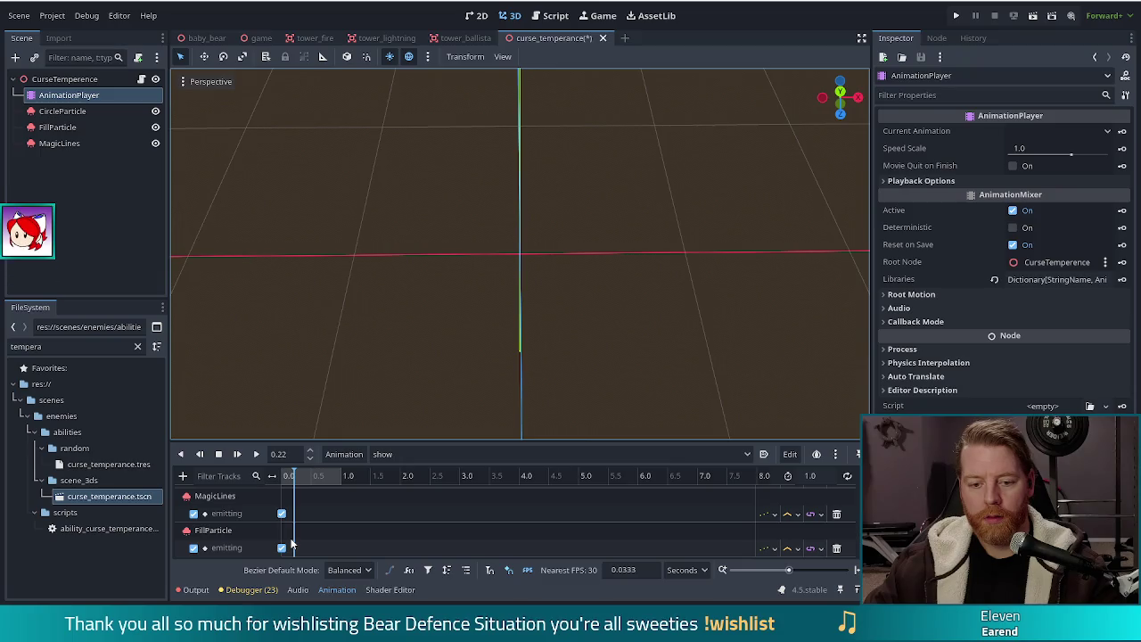
scroll(292, 542, "down", 2)
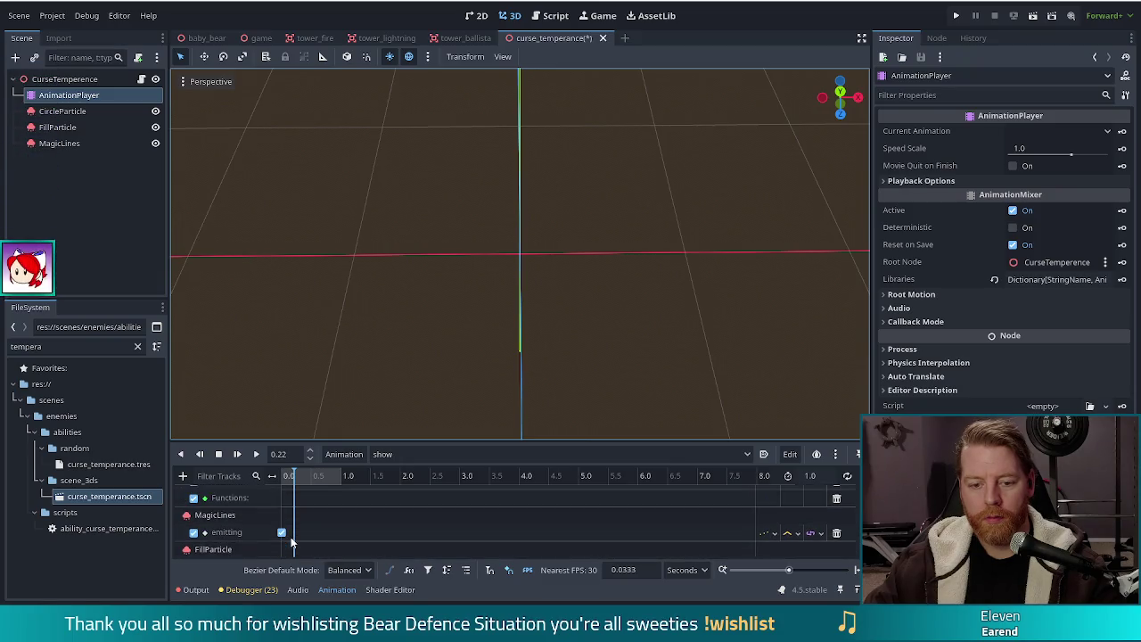
scroll(291, 542, "up", 1)
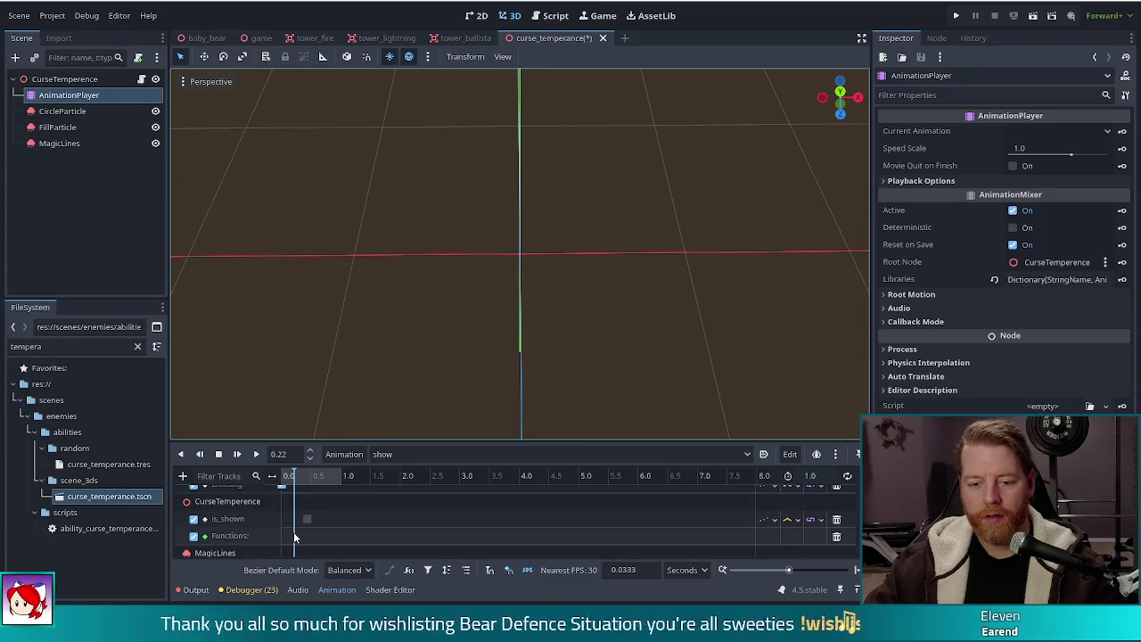
double_click(306, 542)
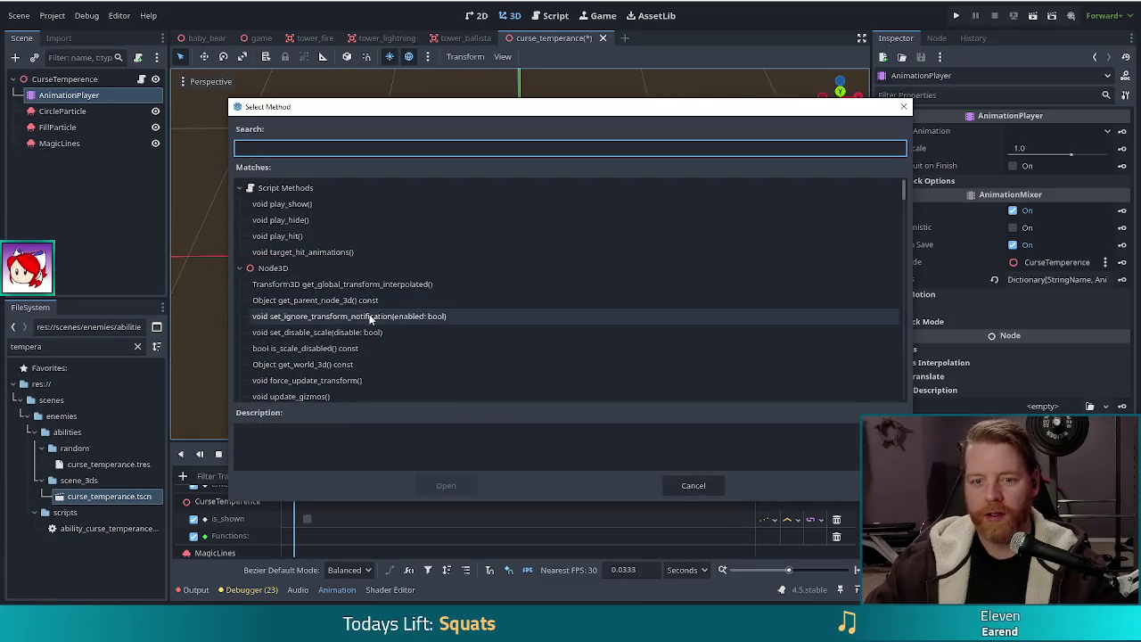
left_click(326, 255)
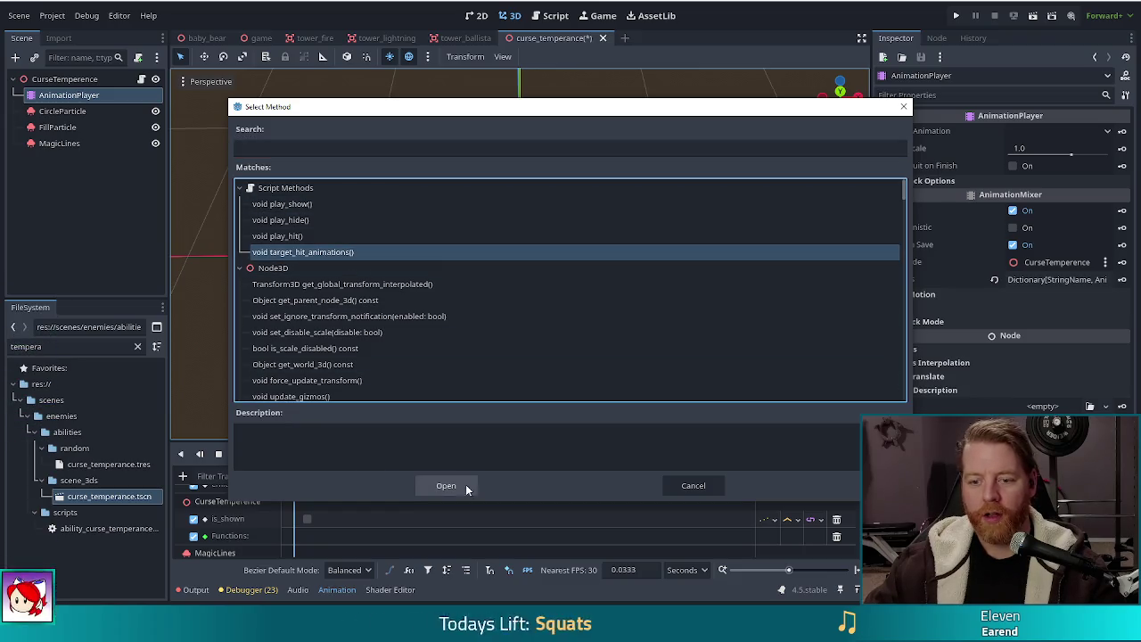
left_click(445, 485)
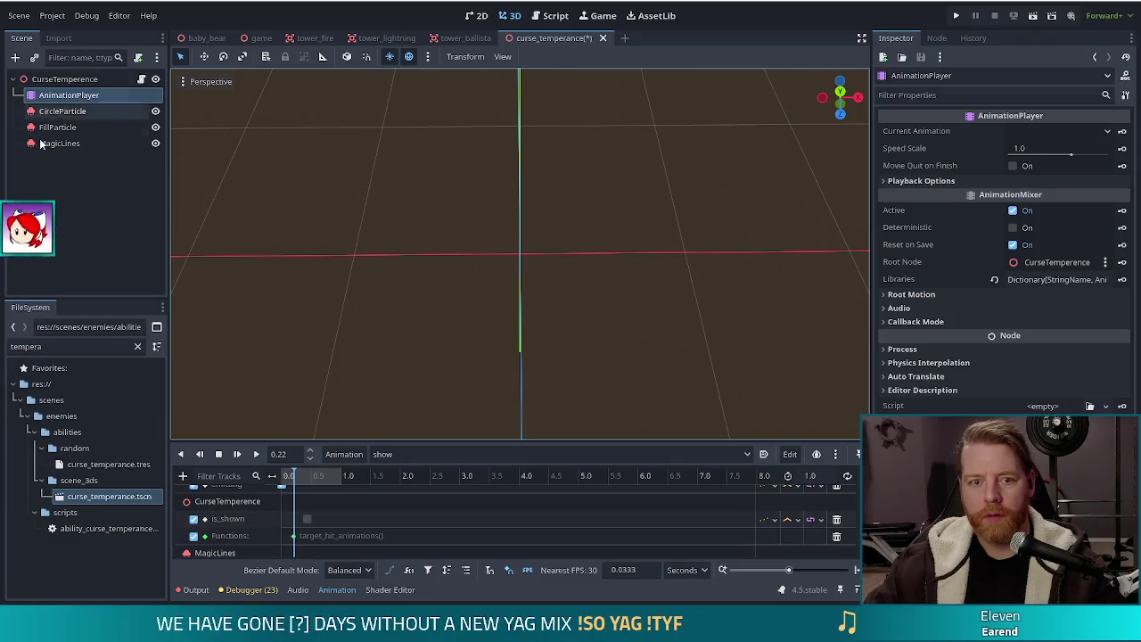
Step: Move the target_hit_animations key to 0.4 seconds, save the scene, and run the game
left_click(64, 110)
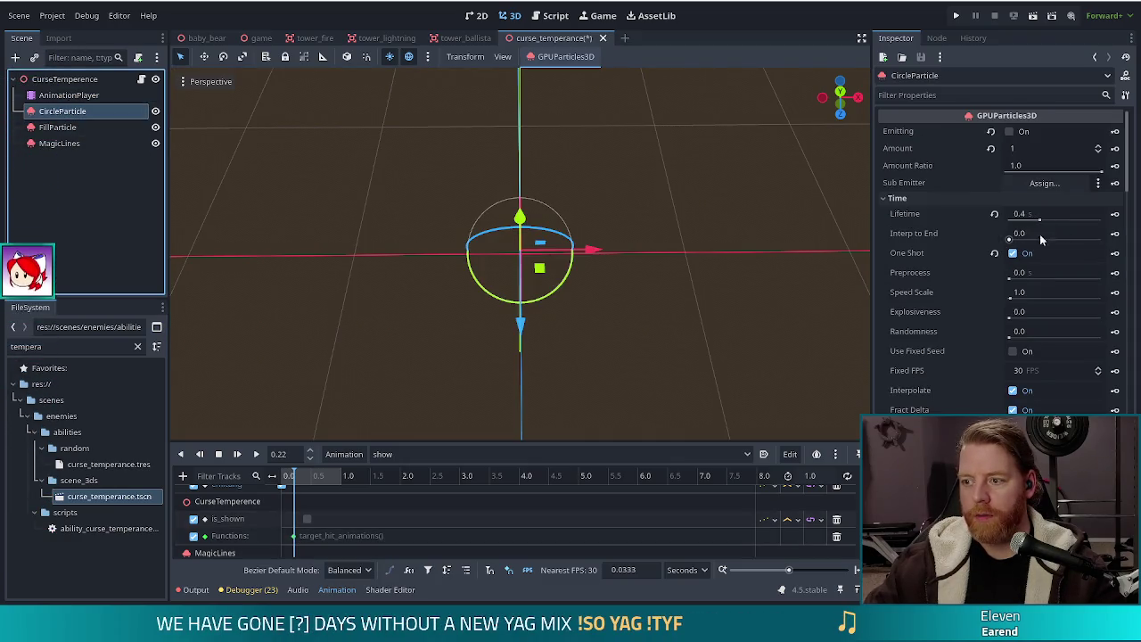
left_click(295, 538)
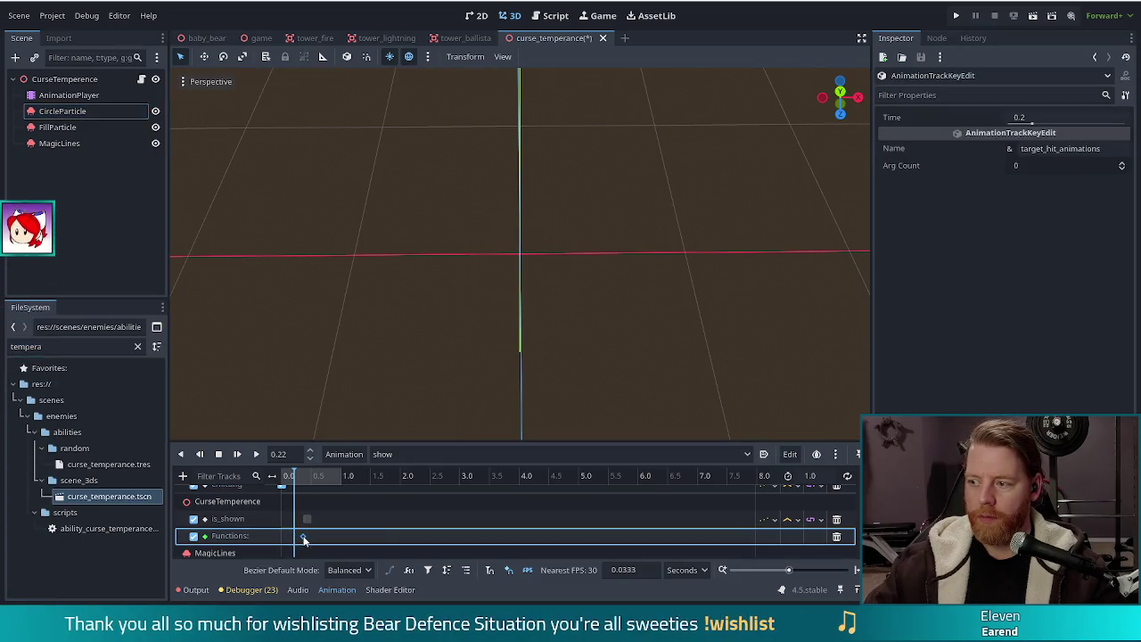
left_click_drag(303, 539, 303, 539)
left_click(304, 479)
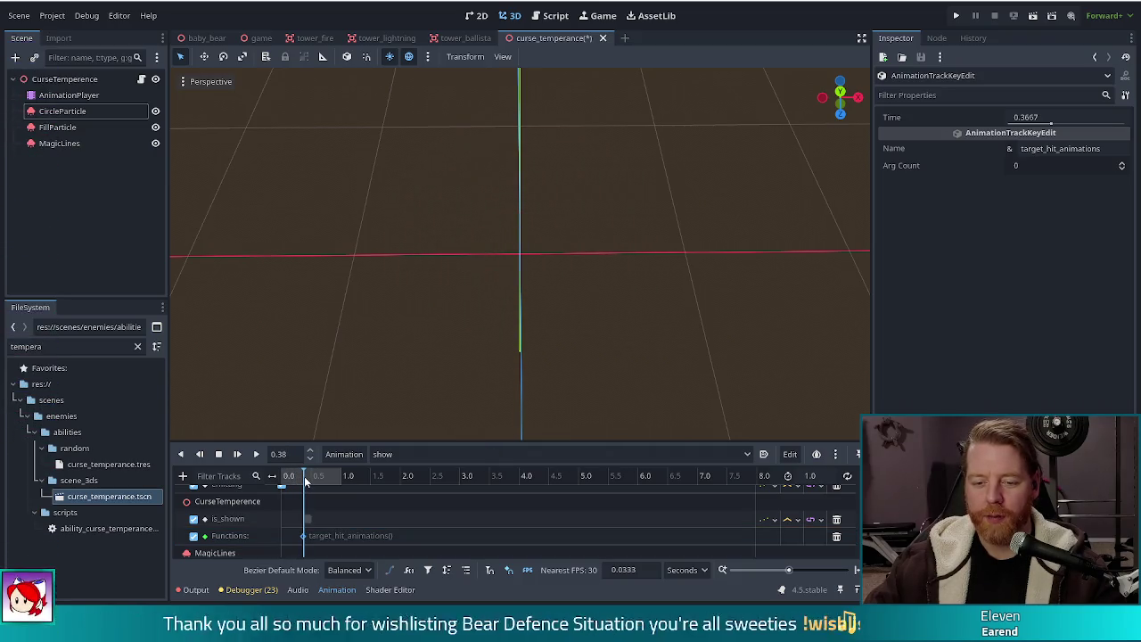
left_click(314, 479)
left_click_drag(314, 479, 301, 479)
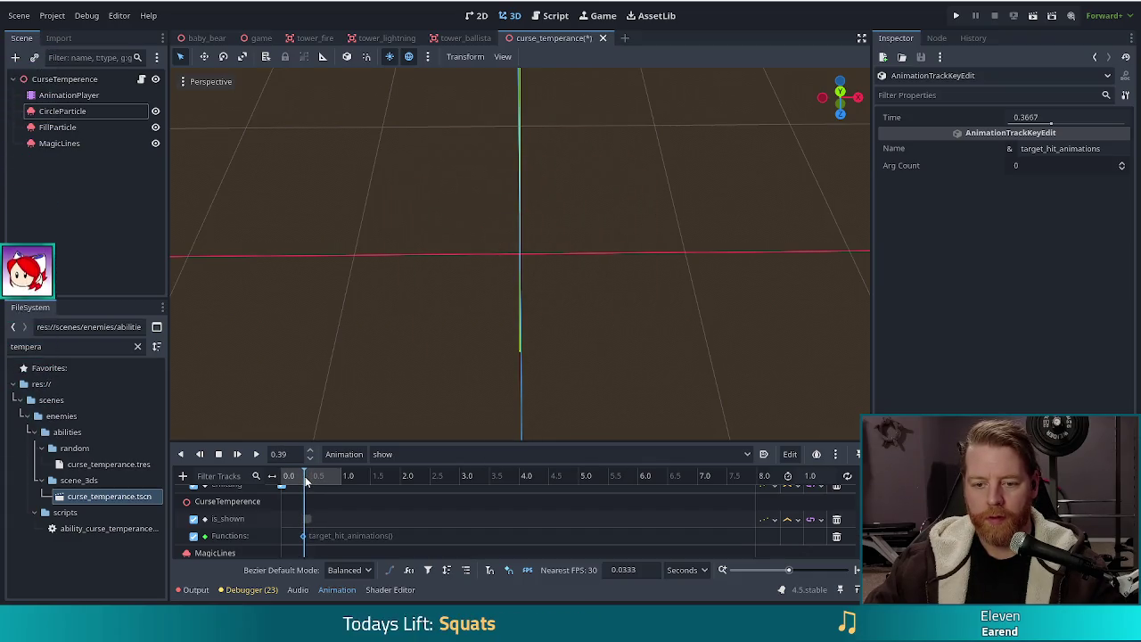
left_click_drag(306, 481, 308, 481)
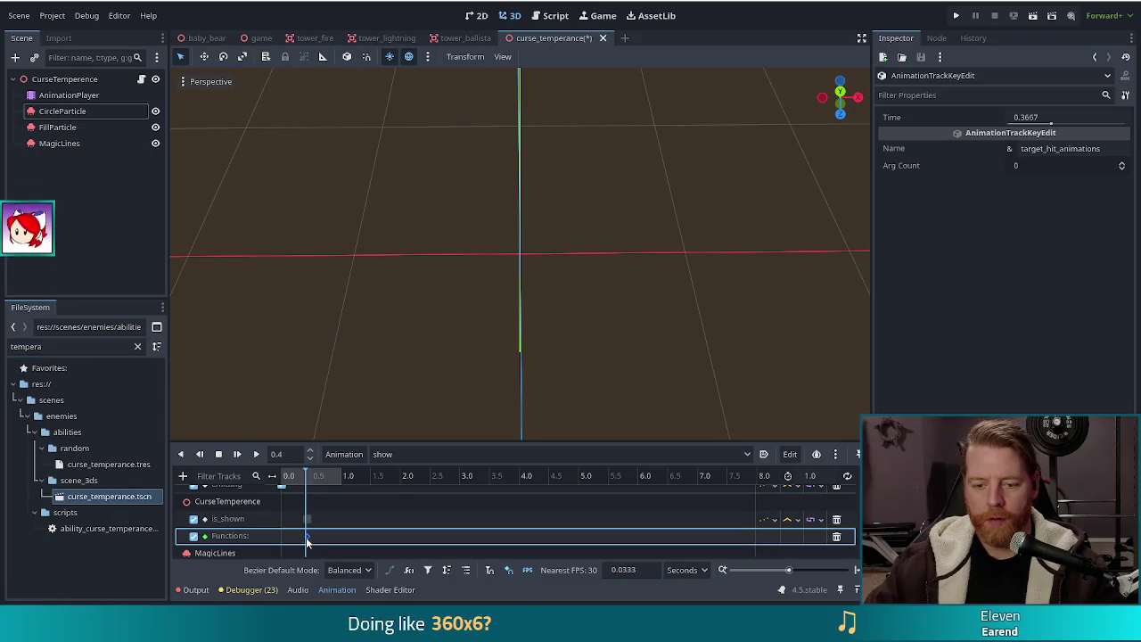
left_click_drag(304, 537, 307, 537)
key("ctrl+s")
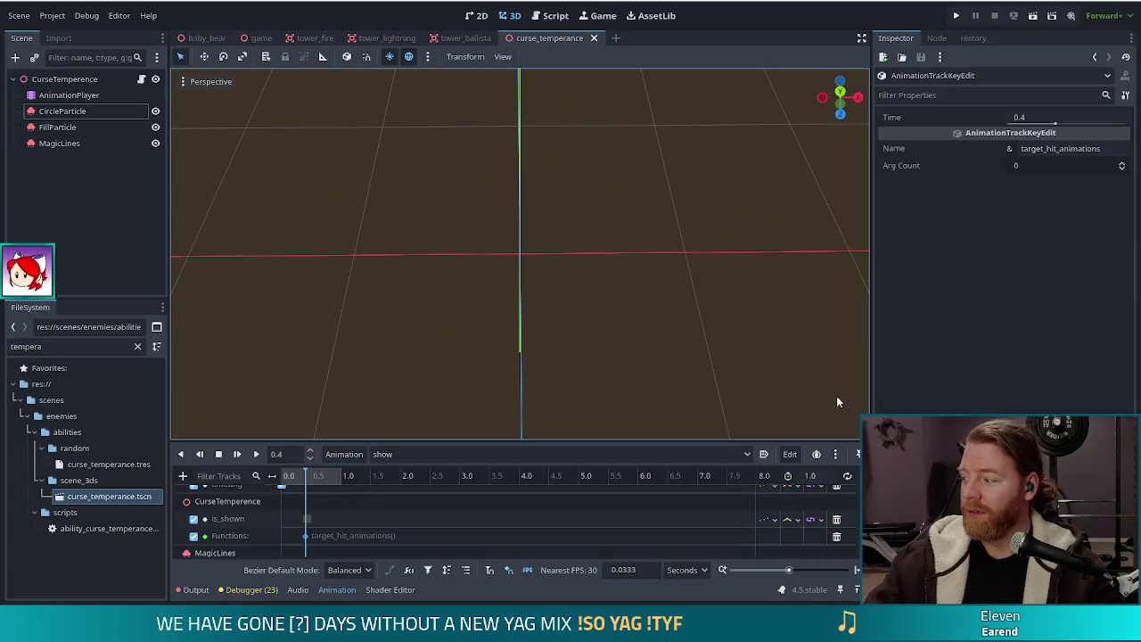
left_click(954, 16)
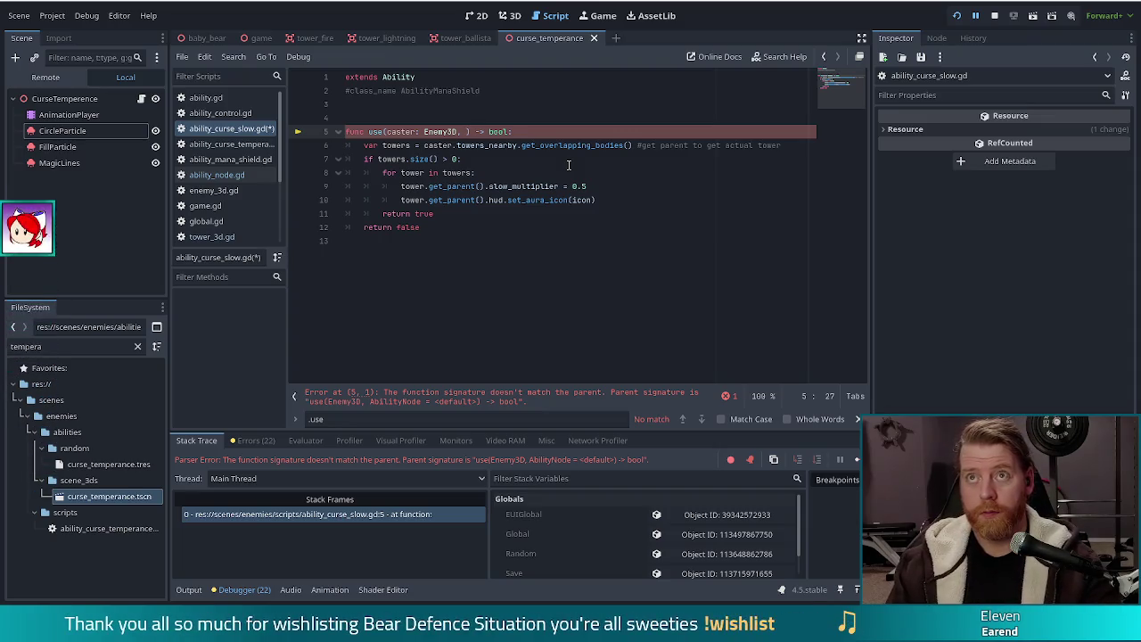
Step: Take the _node: AbilityNode = null parameter from ability.gd's use() signature
type("tar")
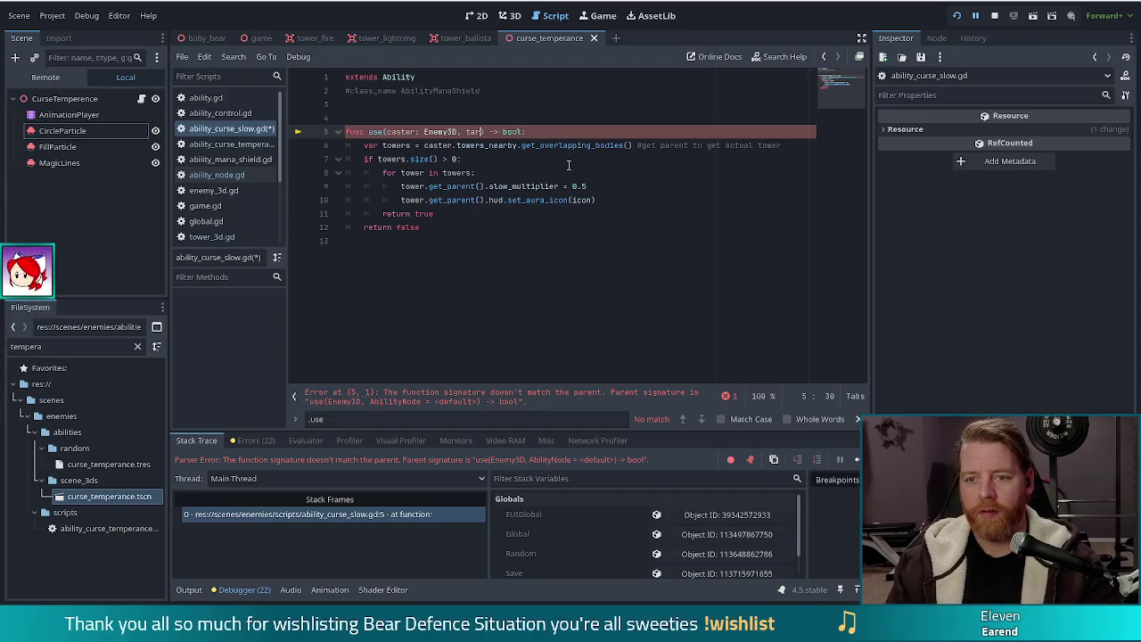
left_click(248, 177)
scroll(566, 242, "down", 2)
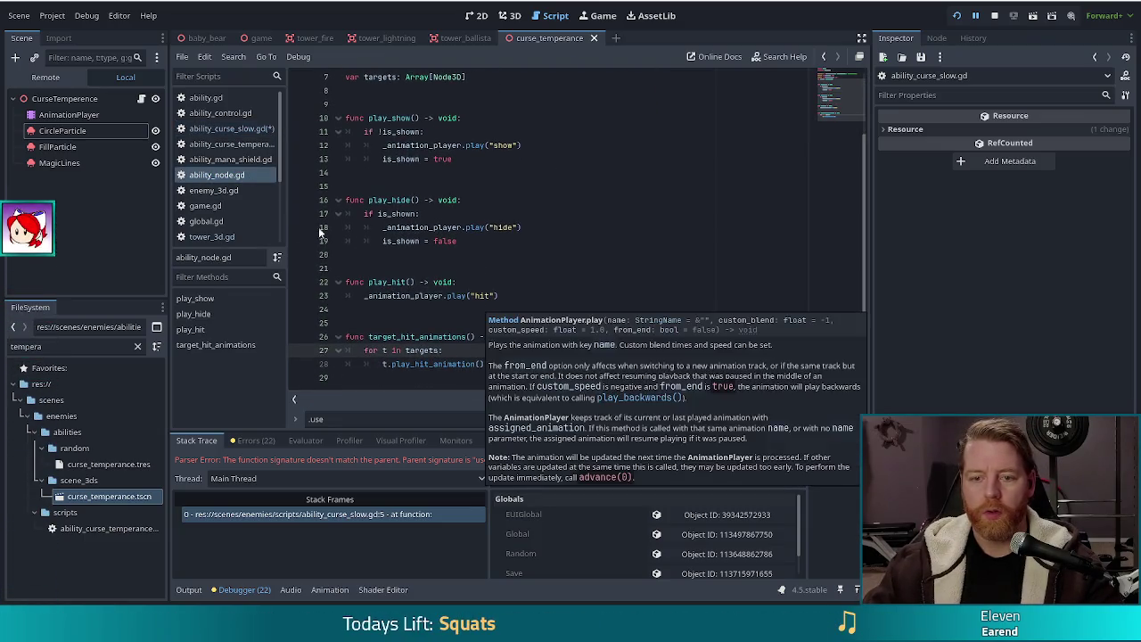
left_click(205, 97)
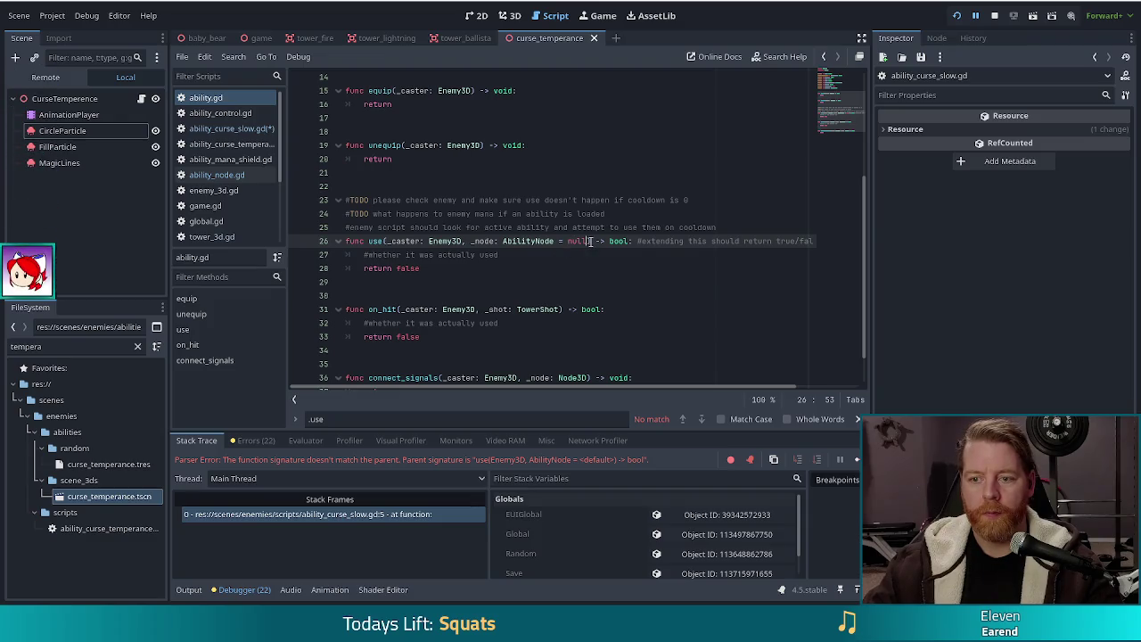
left_click(466, 240, "shift")
key("shift+Left")
key("ctrl+c")
key("alt+Left")
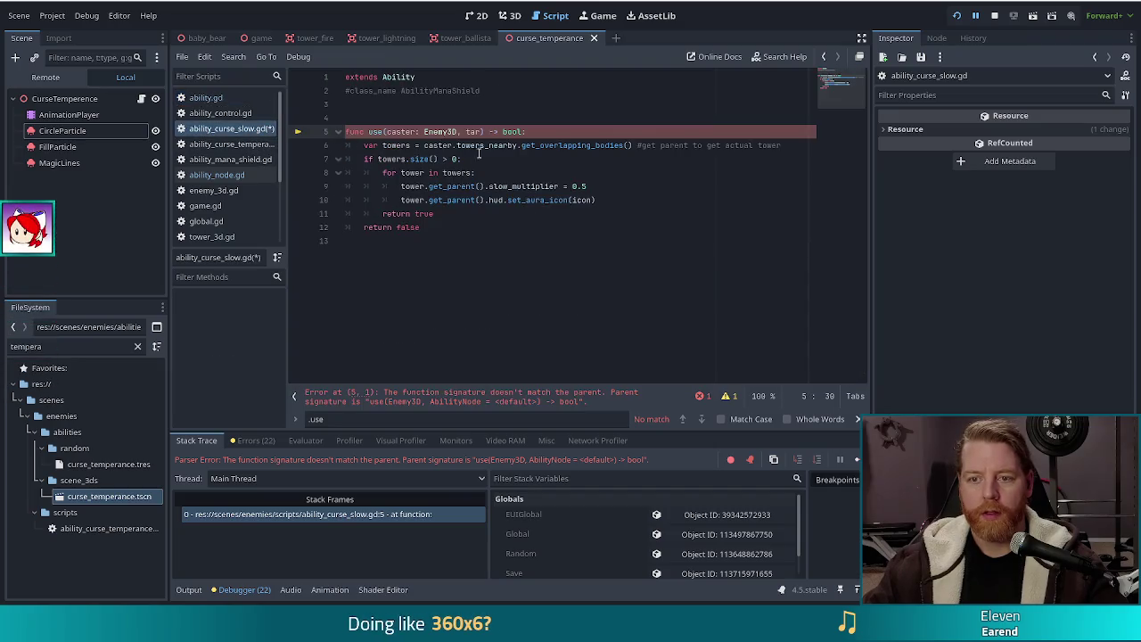
Step: Replace tar with _node: AbilityNode = null in ability_curse_slow.gd's use() and save
double_click(471, 131)
key("ctrl+v")
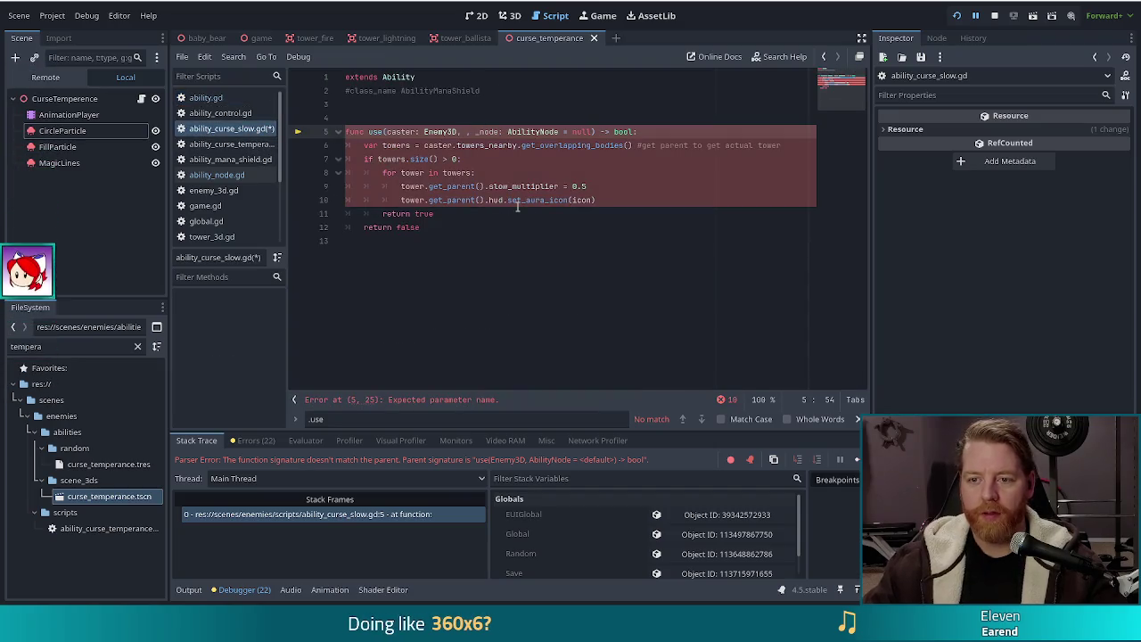
left_click(475, 131)
key("BackSpace")
key("BackSpace")
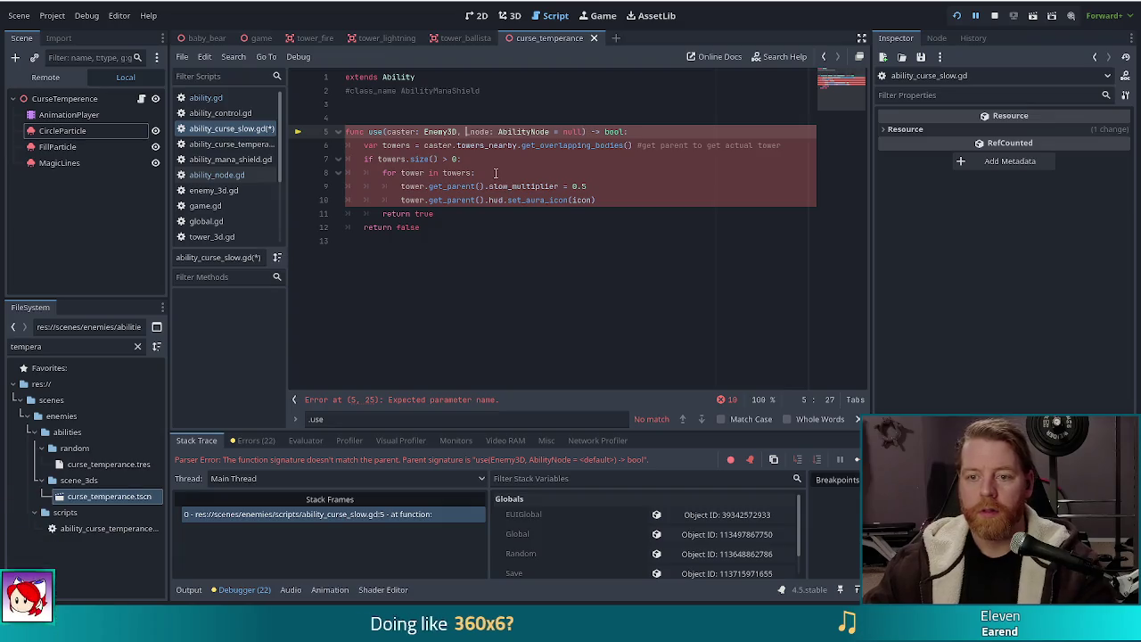
key("ctrl+s")
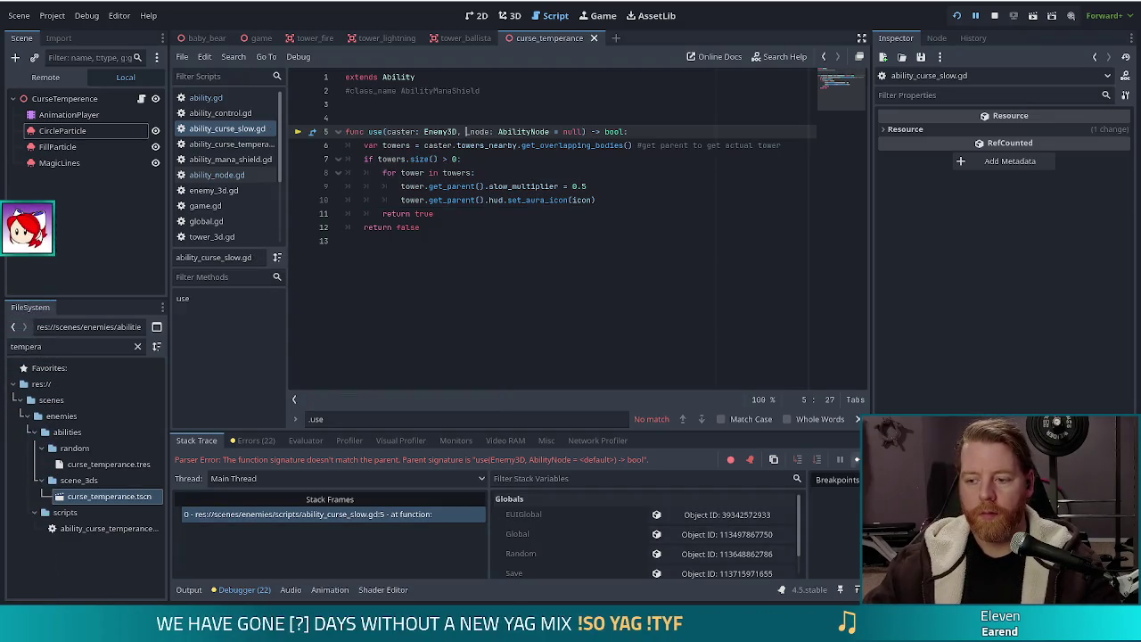
Step: Add the _node: AbilityNode = null parameter to the mana-shield, sprint and heal use() signatures
left_click(855, 459)
left_click(459, 131)
key("ctrl+v")
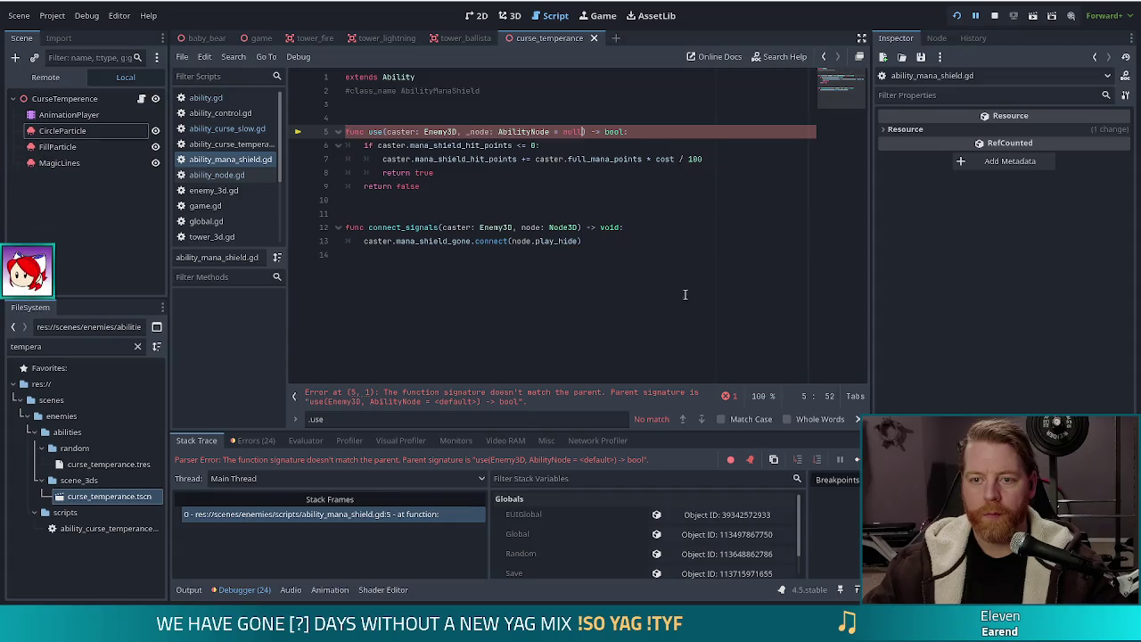
key("ctrl+s")
left_click(856, 459)
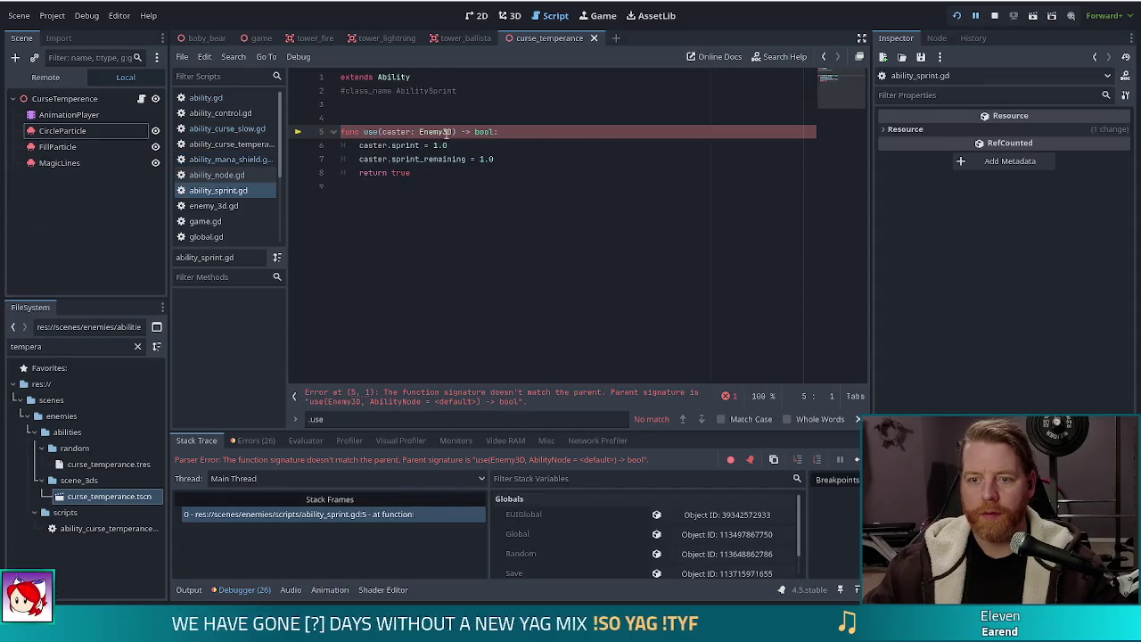
key("F12")
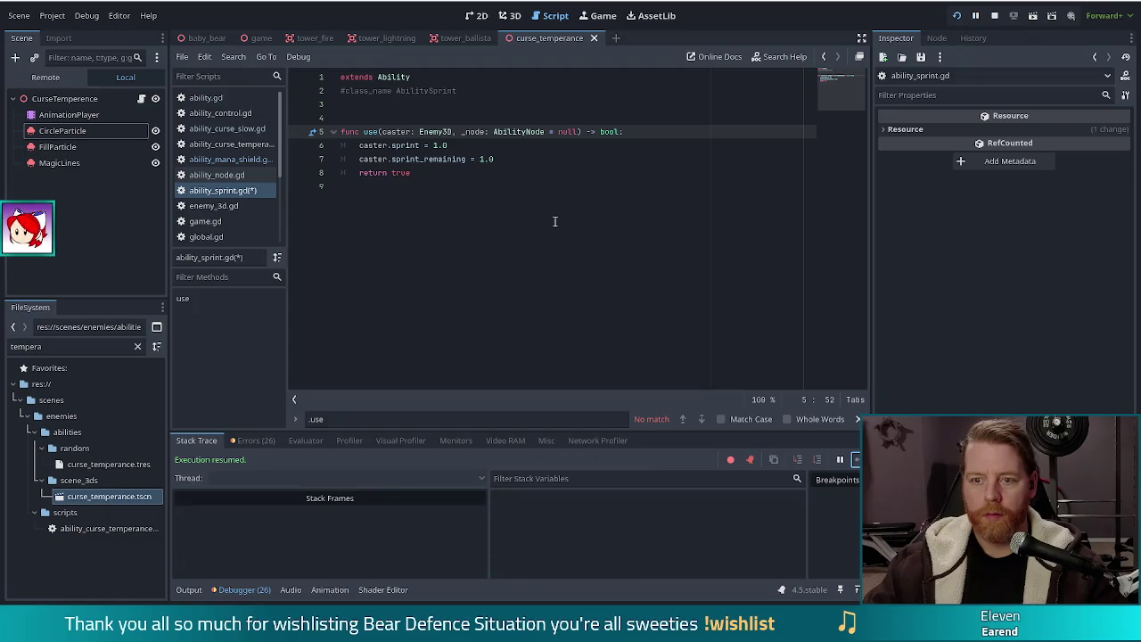
key("ctrl+v")
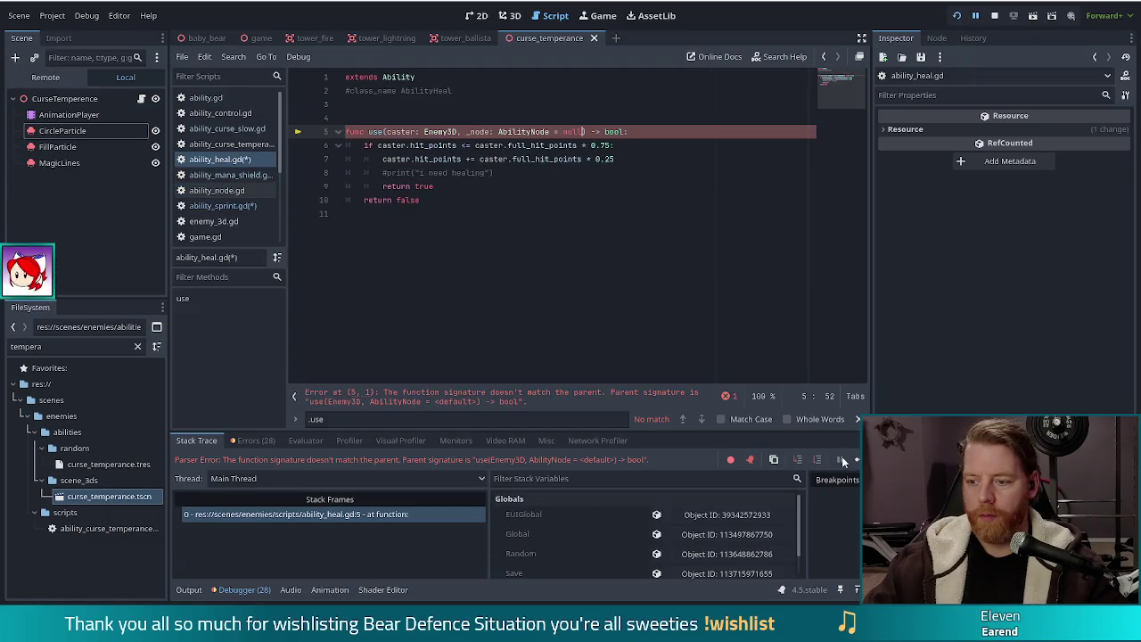
key("F12")
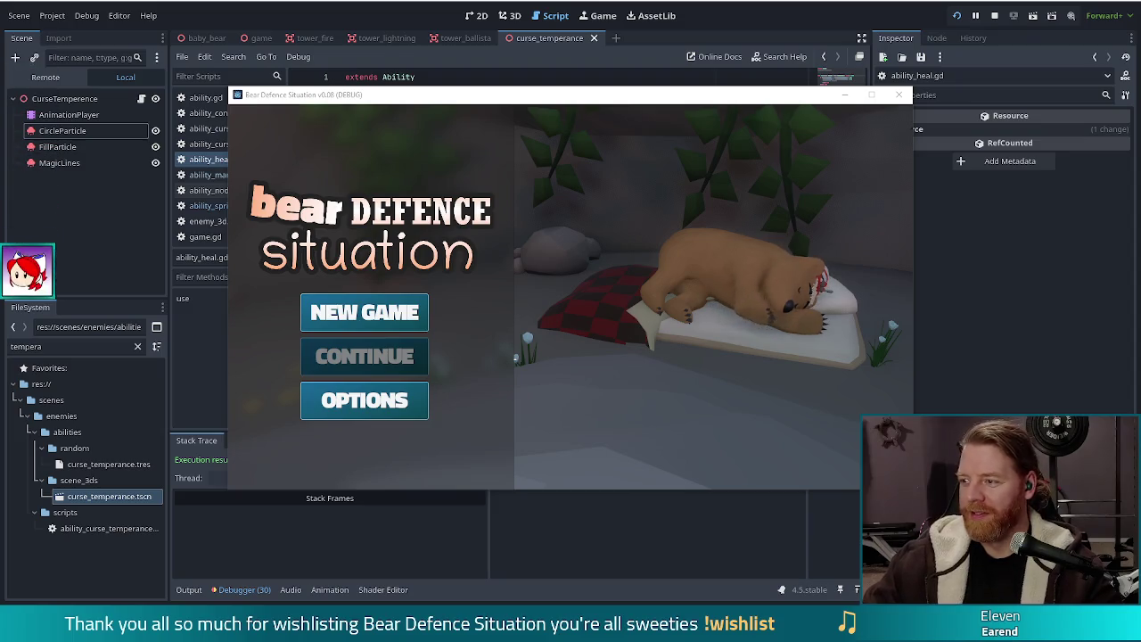
Step: Stop the crashed session, relaunch the project, and start a new game
left_click(400, 312)
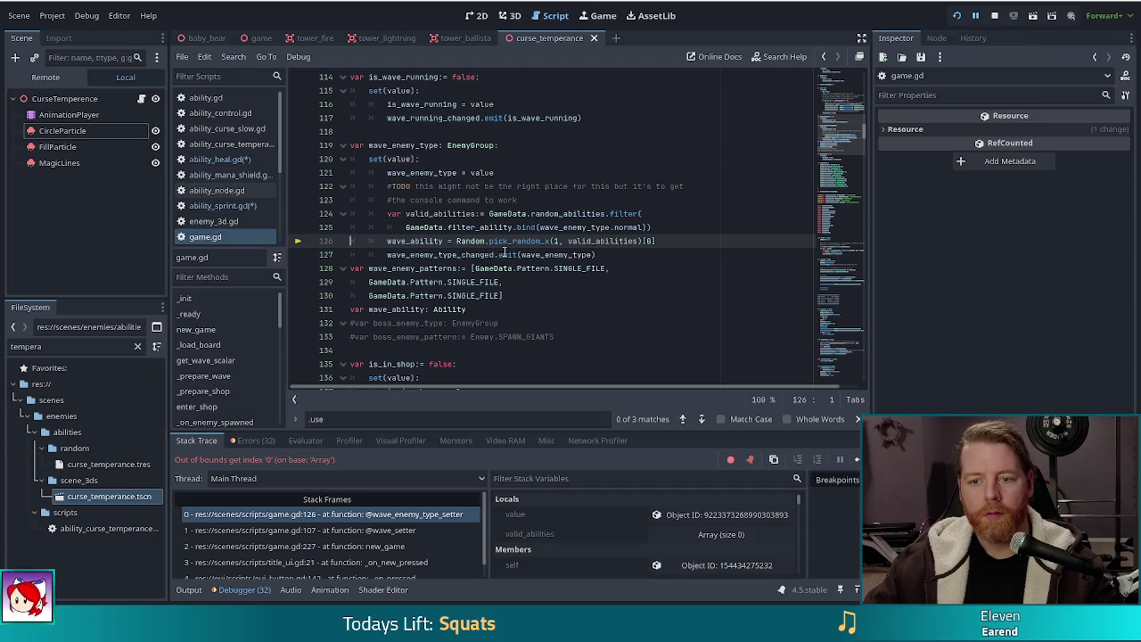
key("F8")
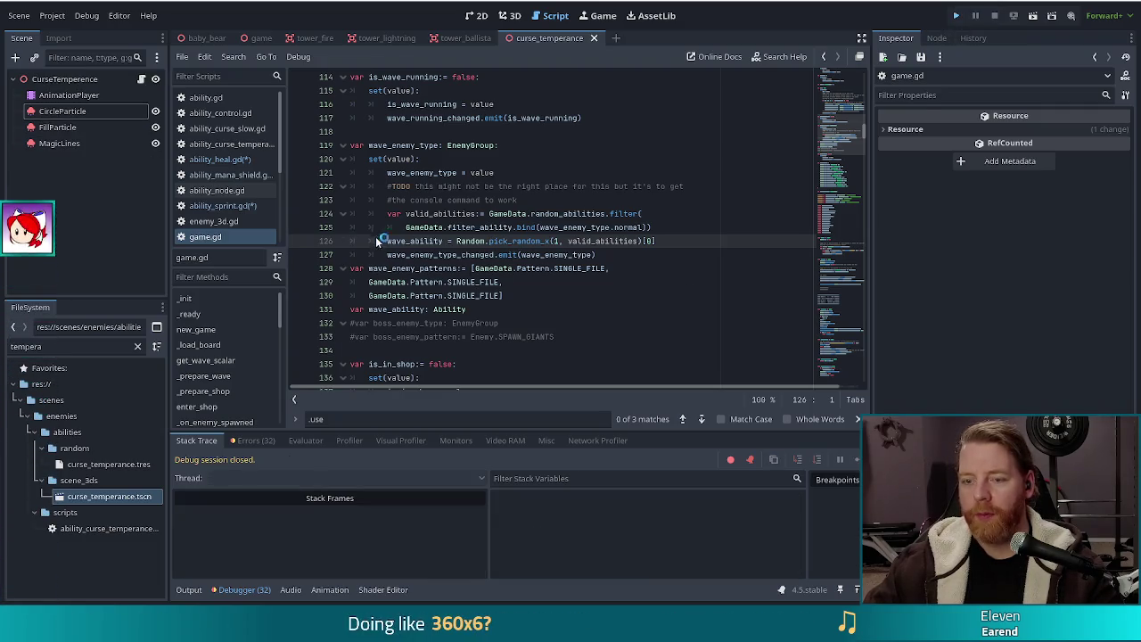
key("F5")
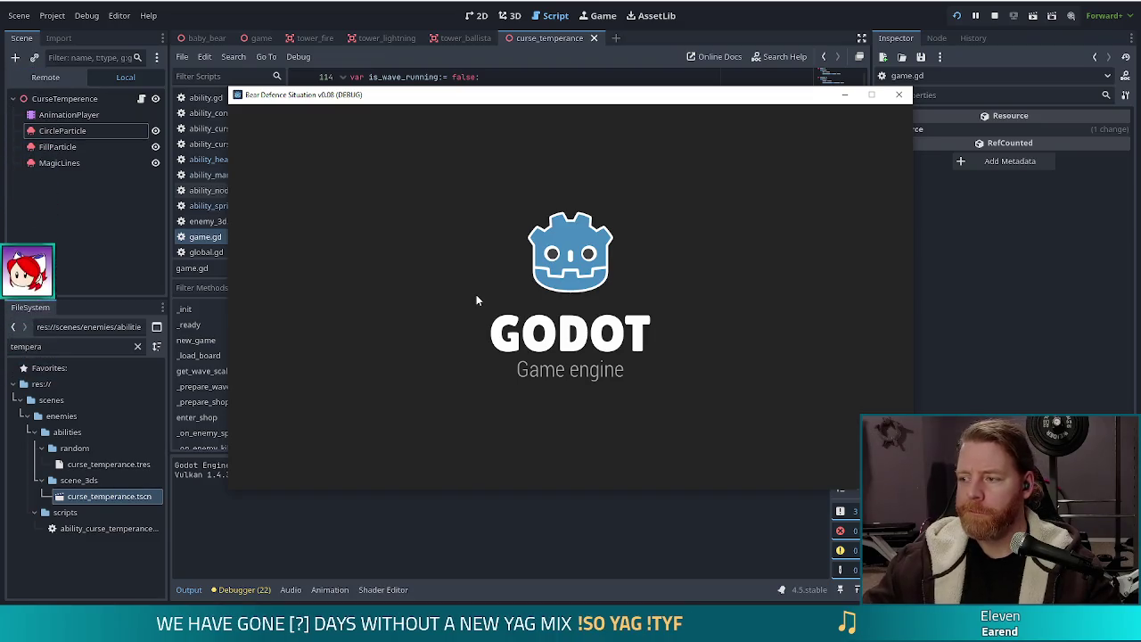
left_click(356, 323)
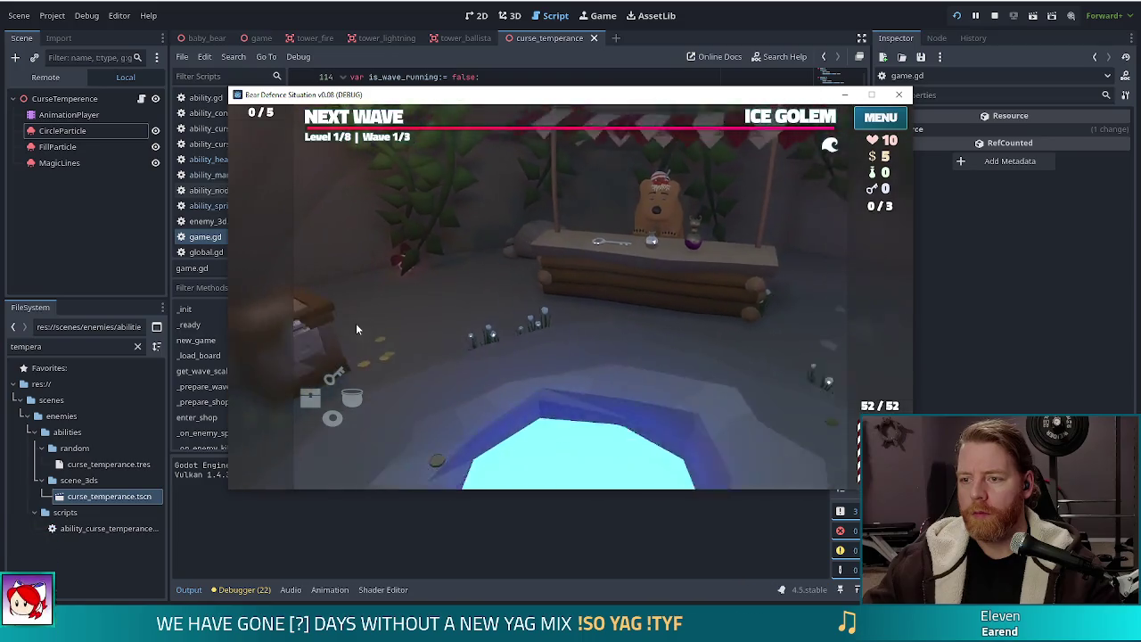
Step: Apply set_ability curse_temperance and check the wave shows 'Reduces crit chance of nearby towers'
left_click(802, 127)
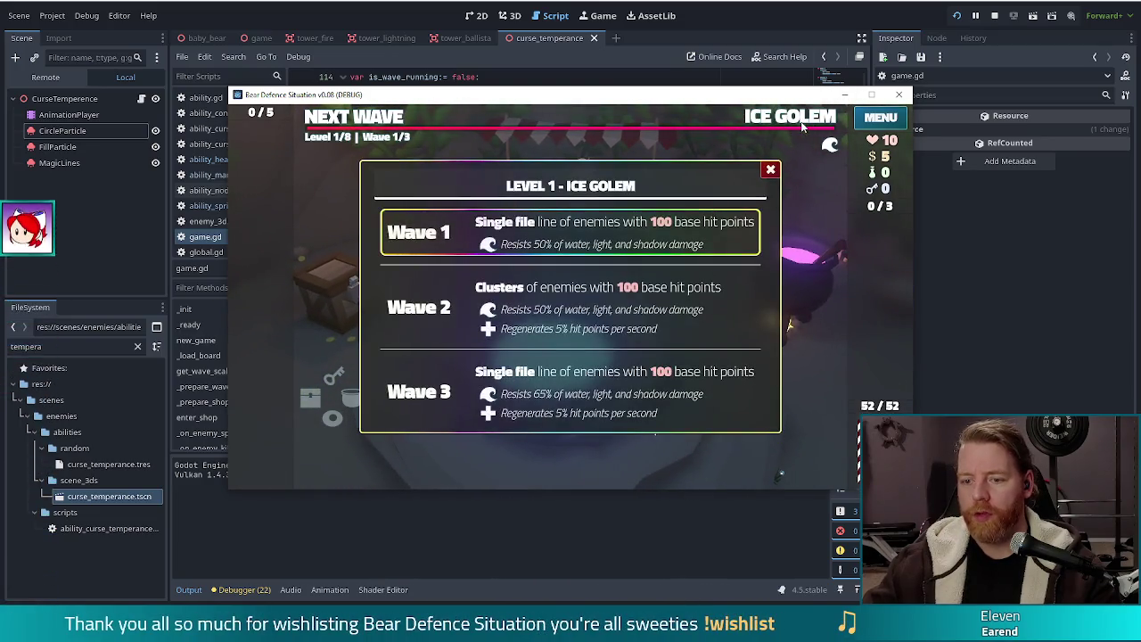
key("grave")
type("set_ability cusrse_temperance")
key("Return")
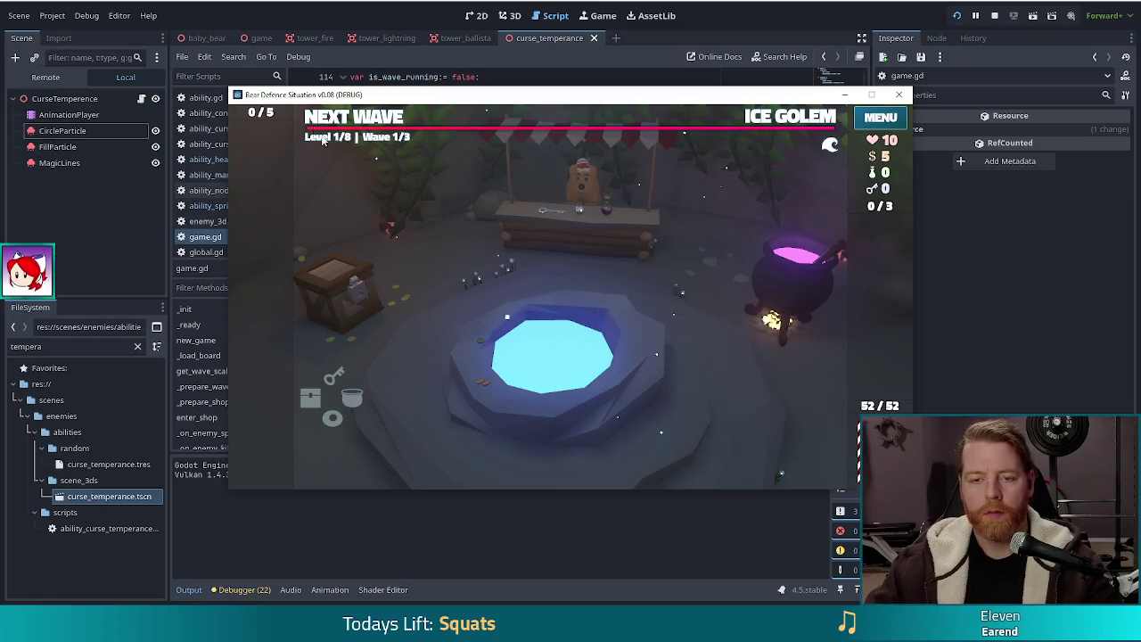
left_click(779, 124)
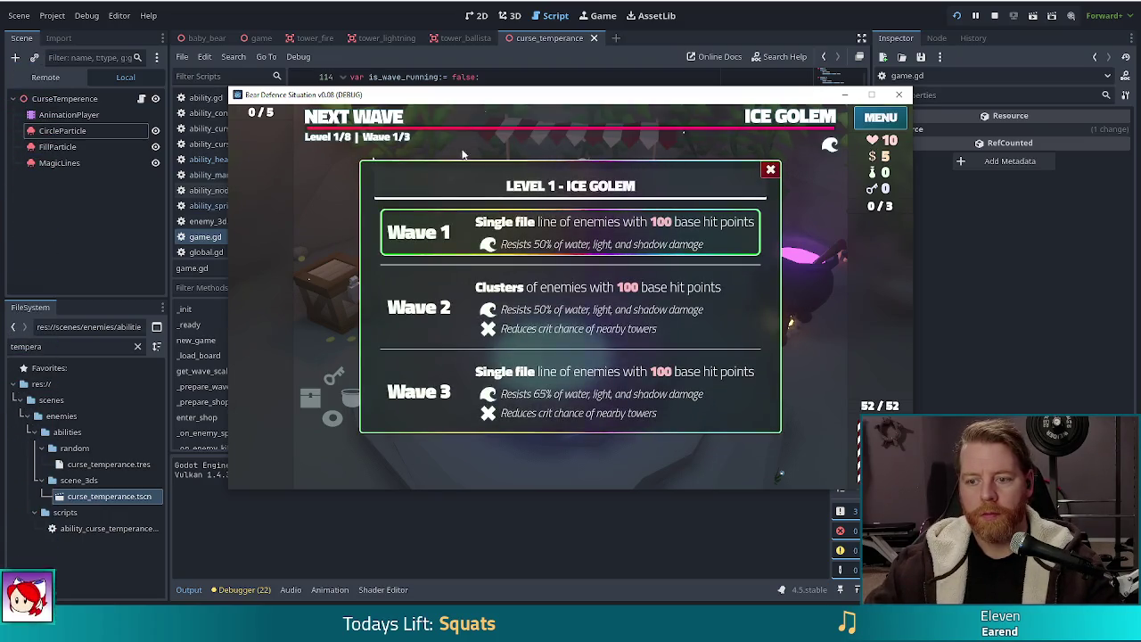
Step: Place a tower, play the Tempering Ice Golem wave, then stop the game
left_click(463, 155)
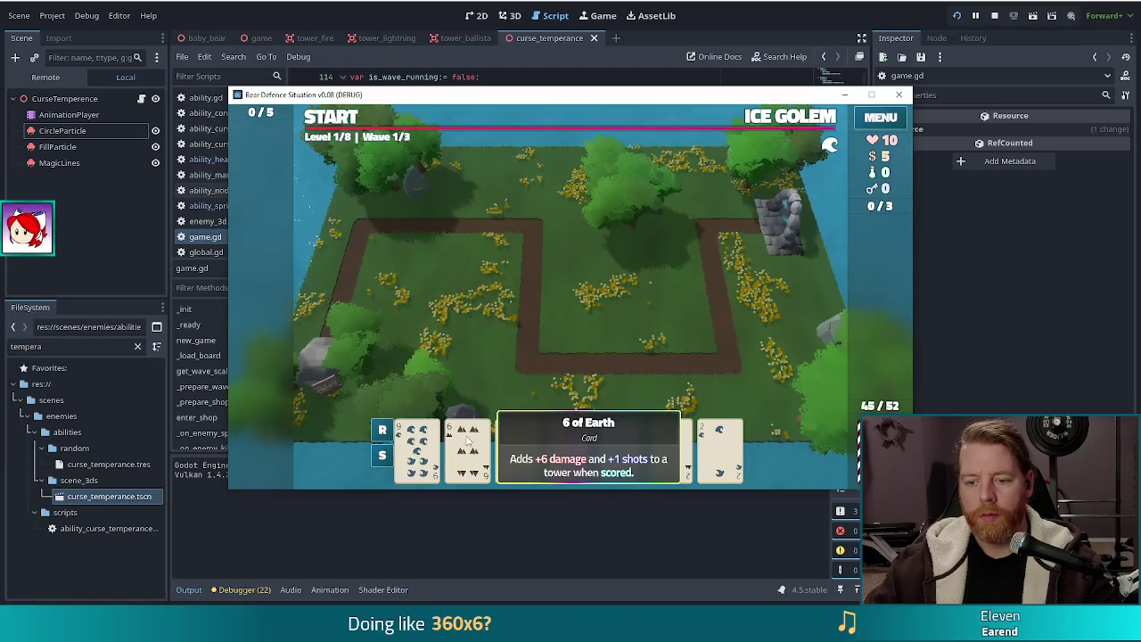
left_click(522, 314)
left_click(570, 364)
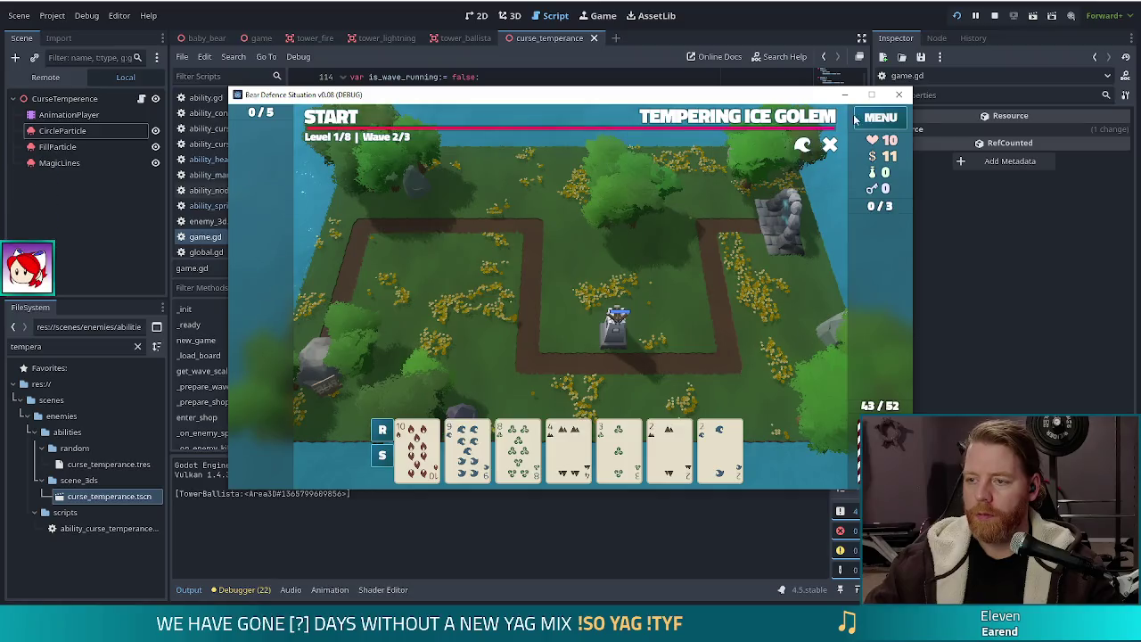
left_click(871, 94)
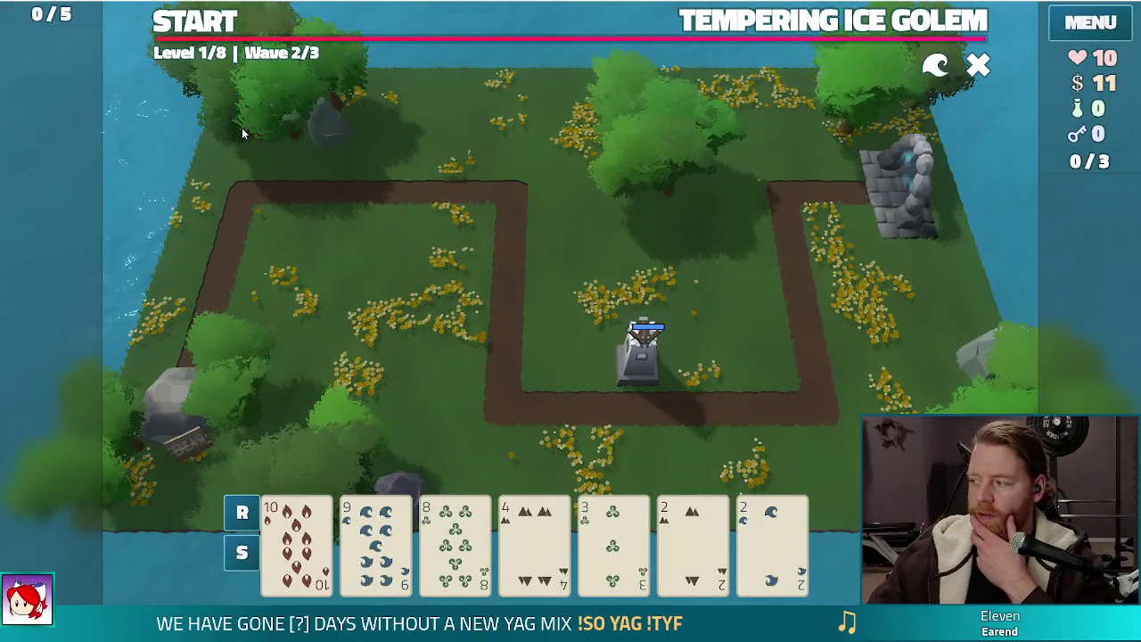
left_click(219, 29)
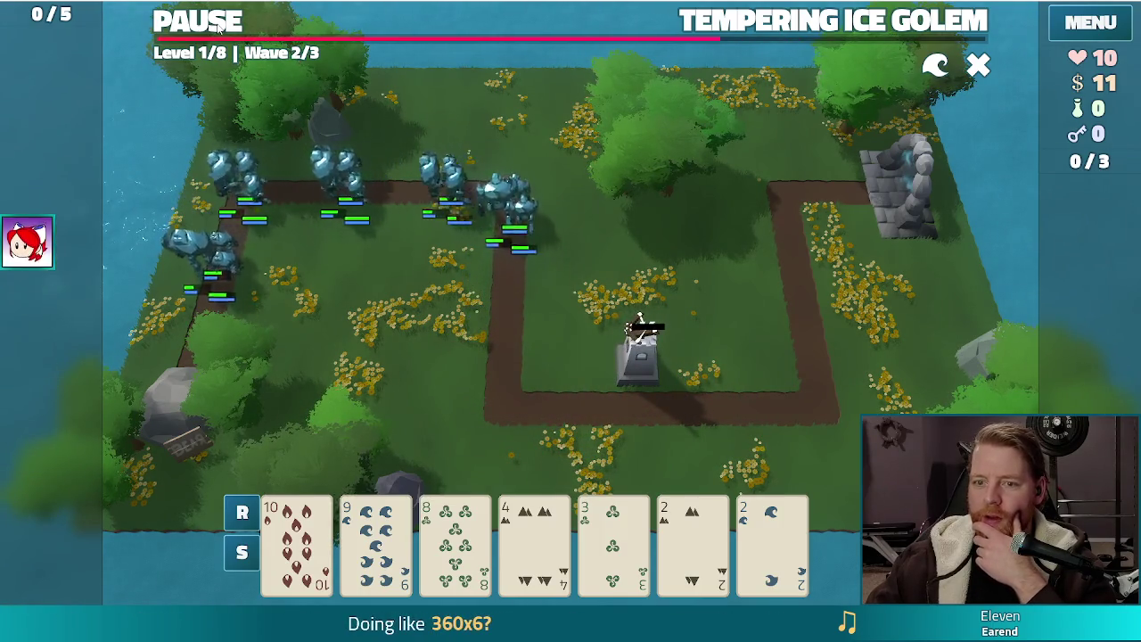
key("F8")
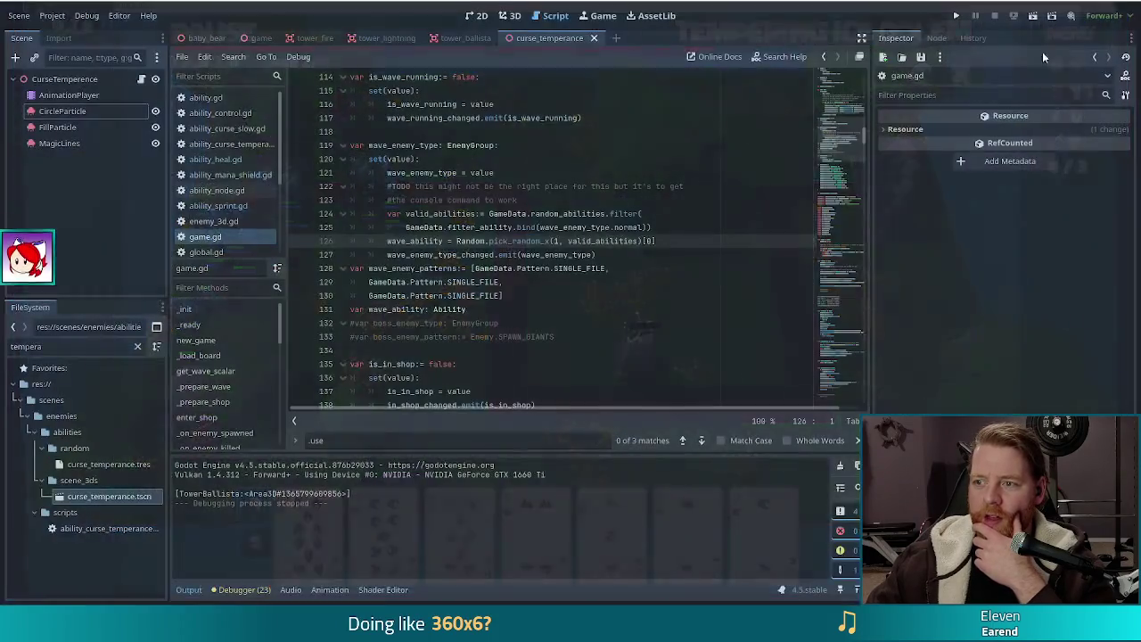
Step: Relaunch, start a new game, view the Crystal Golem wave details, and go fullscreen
left_click(958, 18)
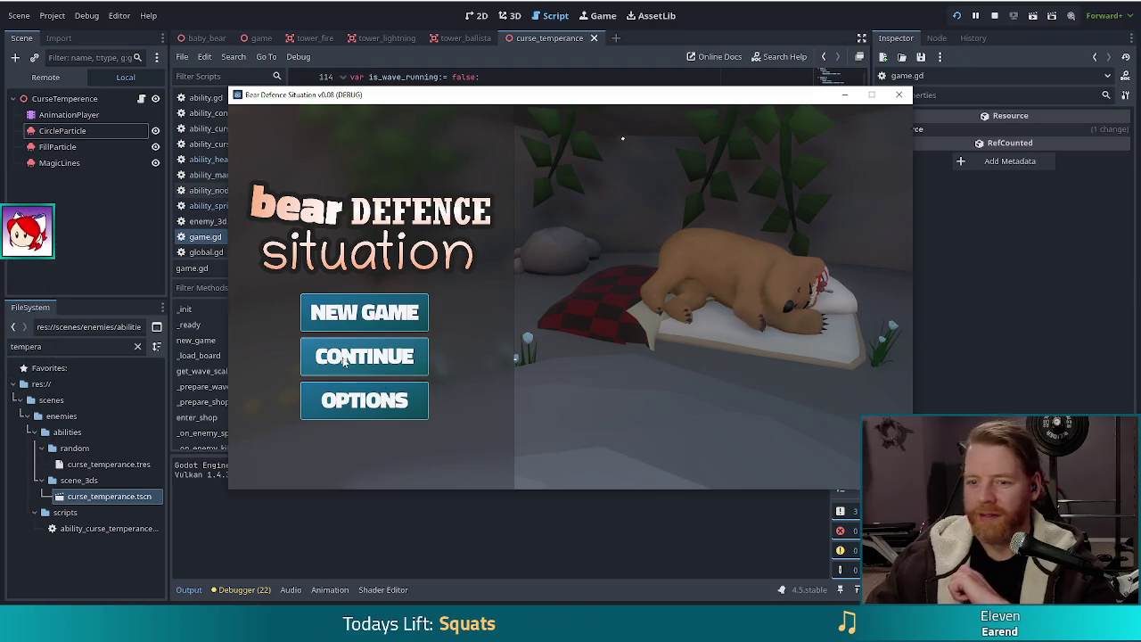
left_click(364, 312)
left_click(773, 125)
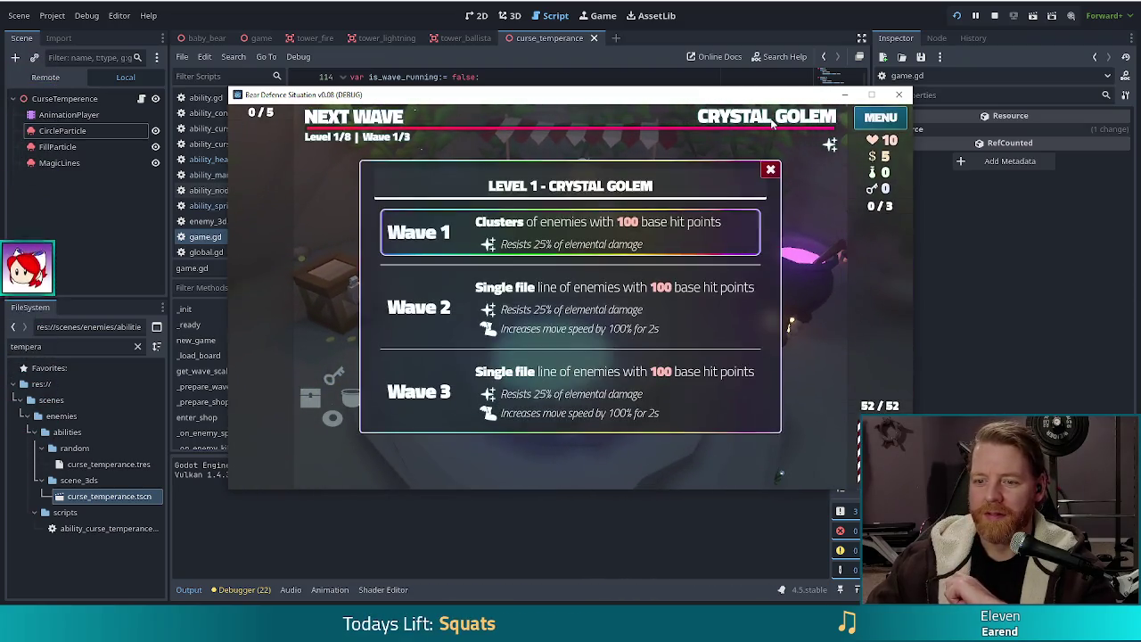
left_click(770, 170)
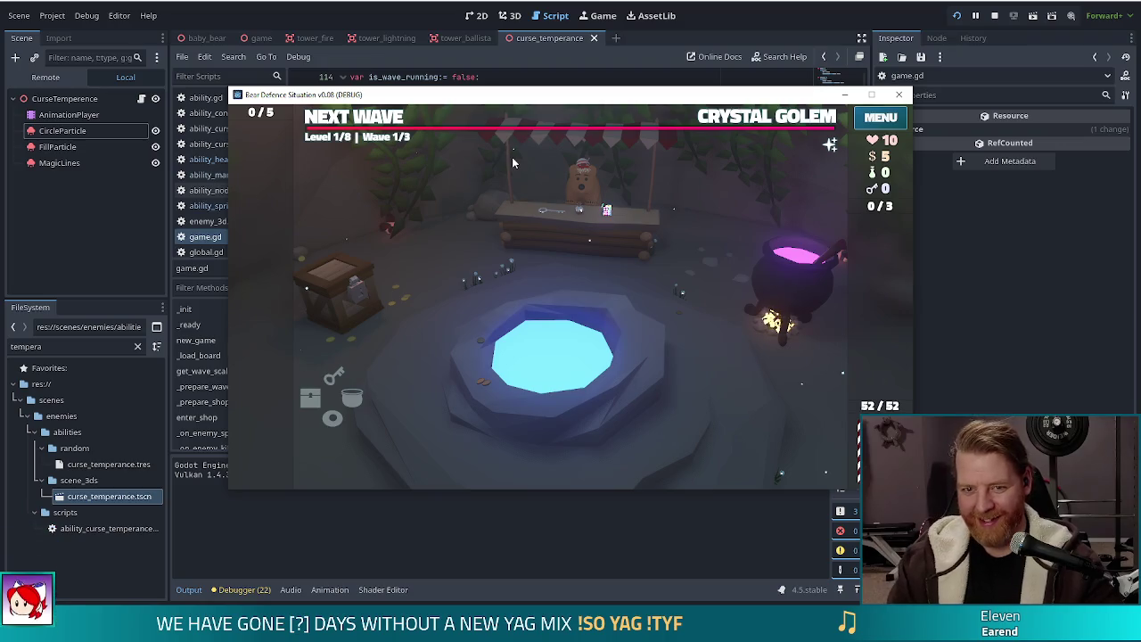
key("F11")
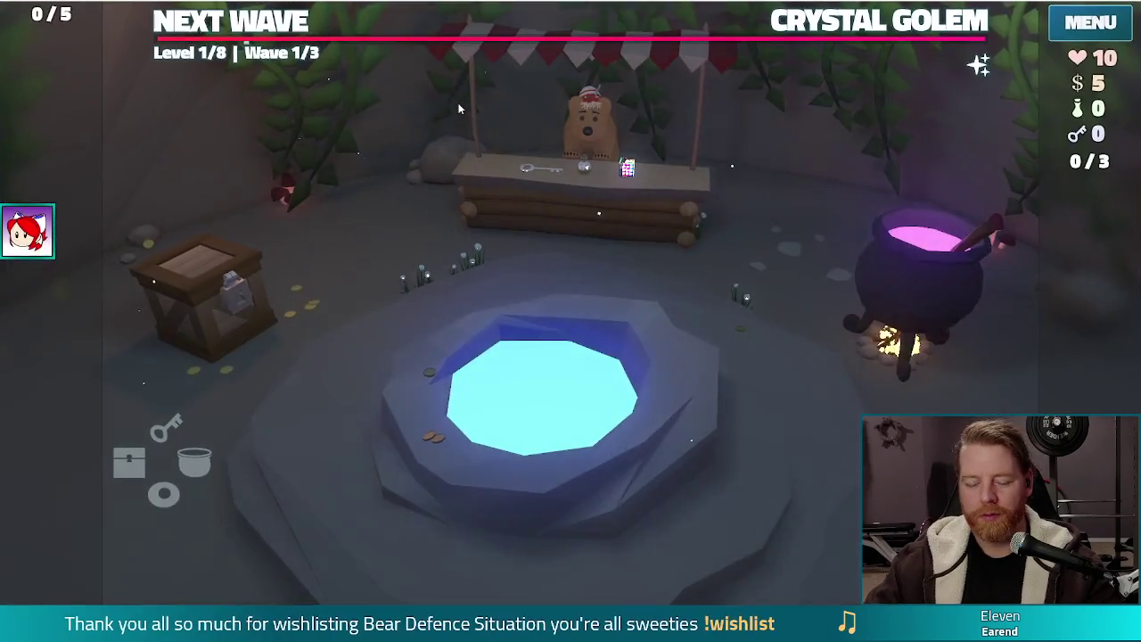
Step: Run set_ability curse_temperance in the in-game console
key("grave")
type("set_ability ")
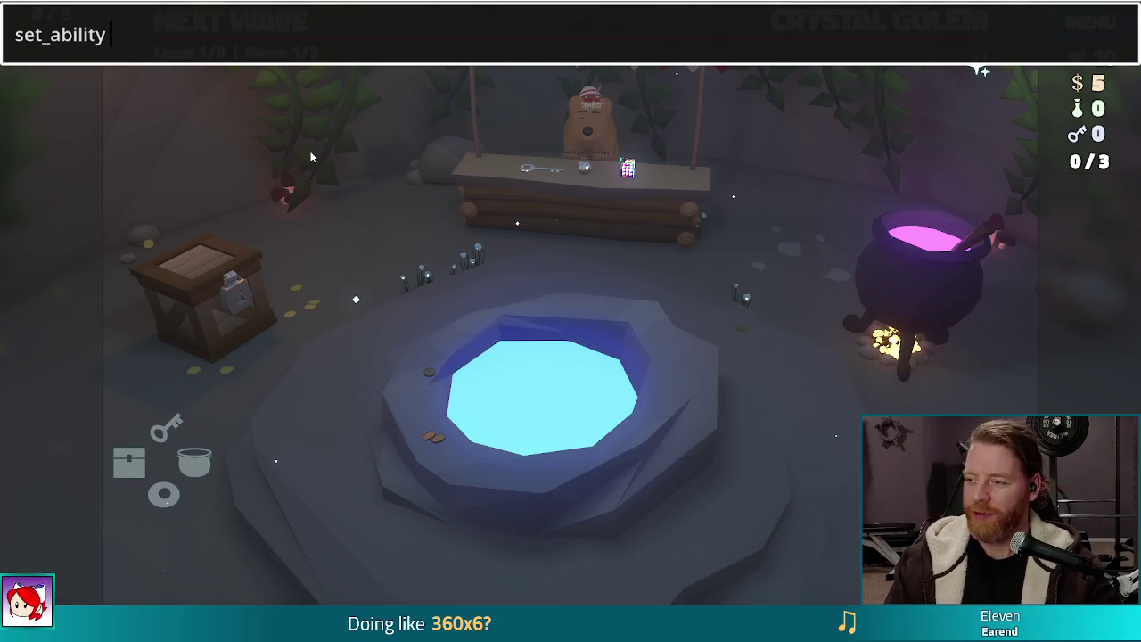
type("curse_")
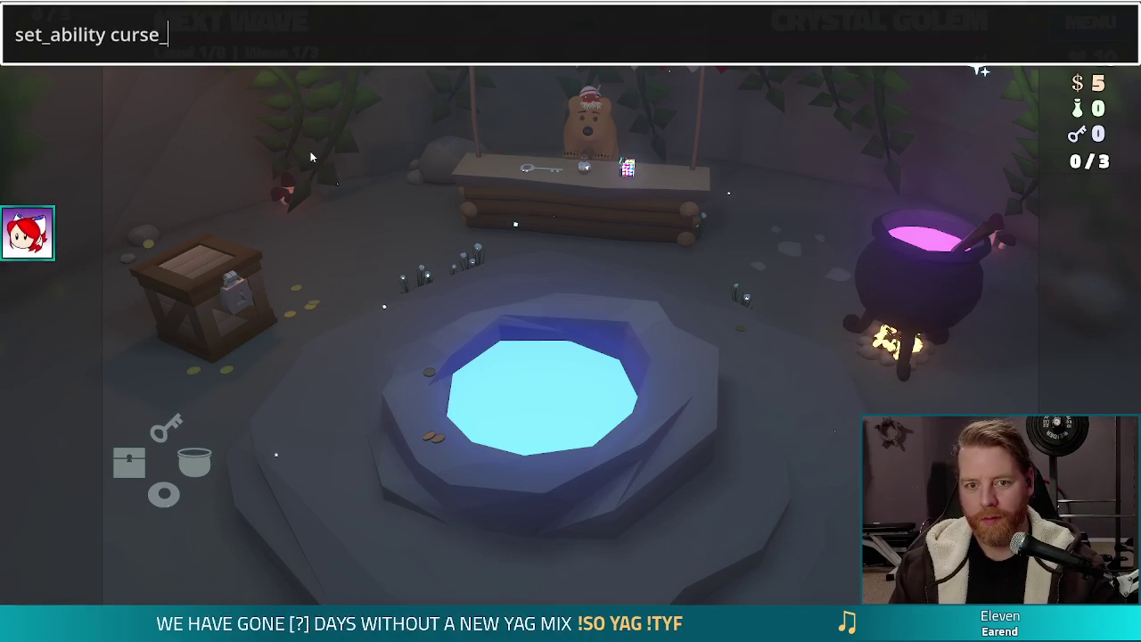
type("temperance")
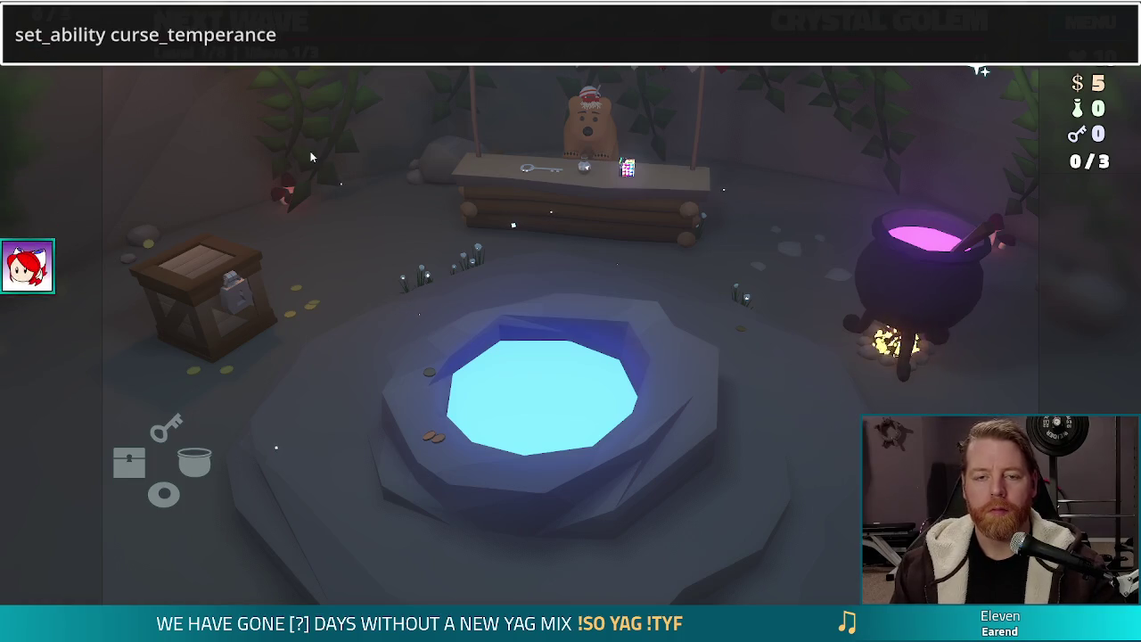
key("Return")
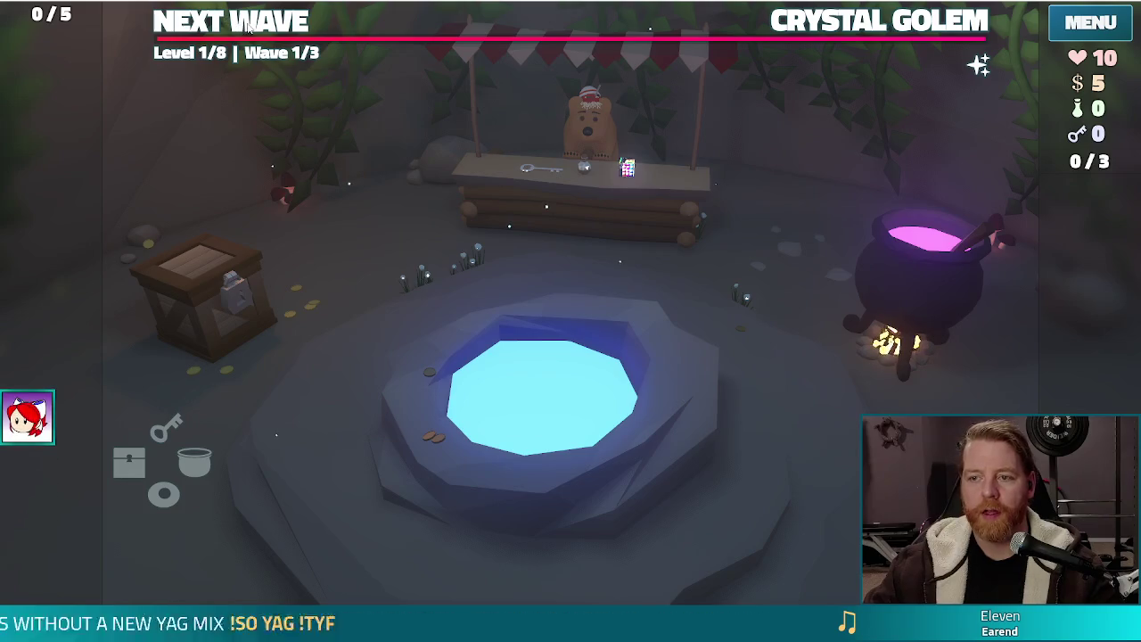
Step: Play a card pair as a ballista tower, start the wave, then stop the game
left_click(247, 27)
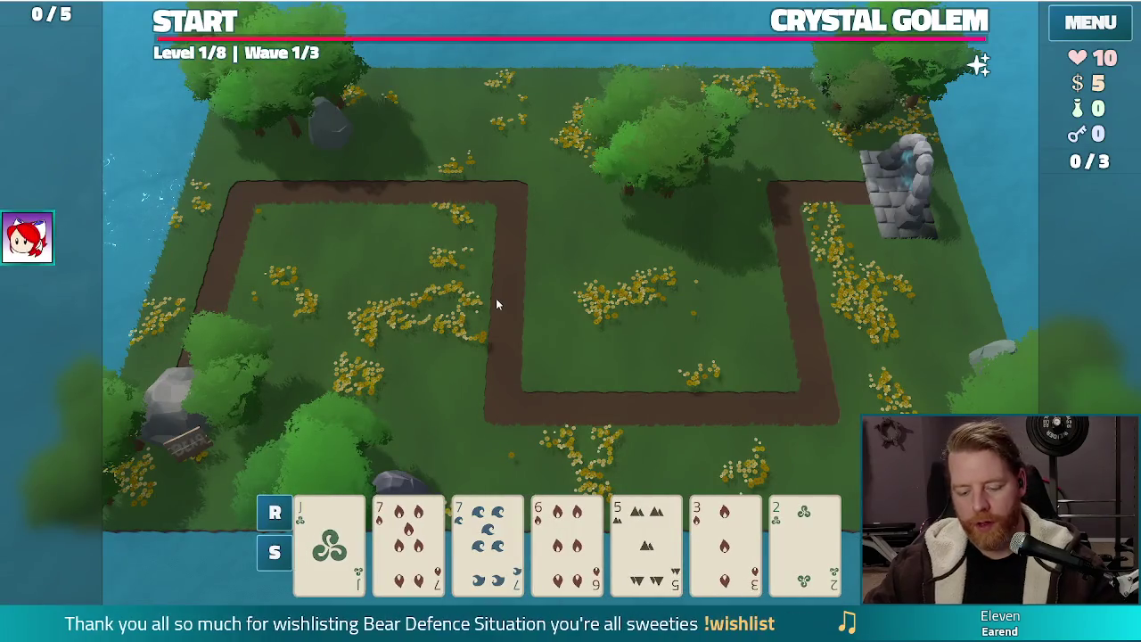
left_click(581, 411)
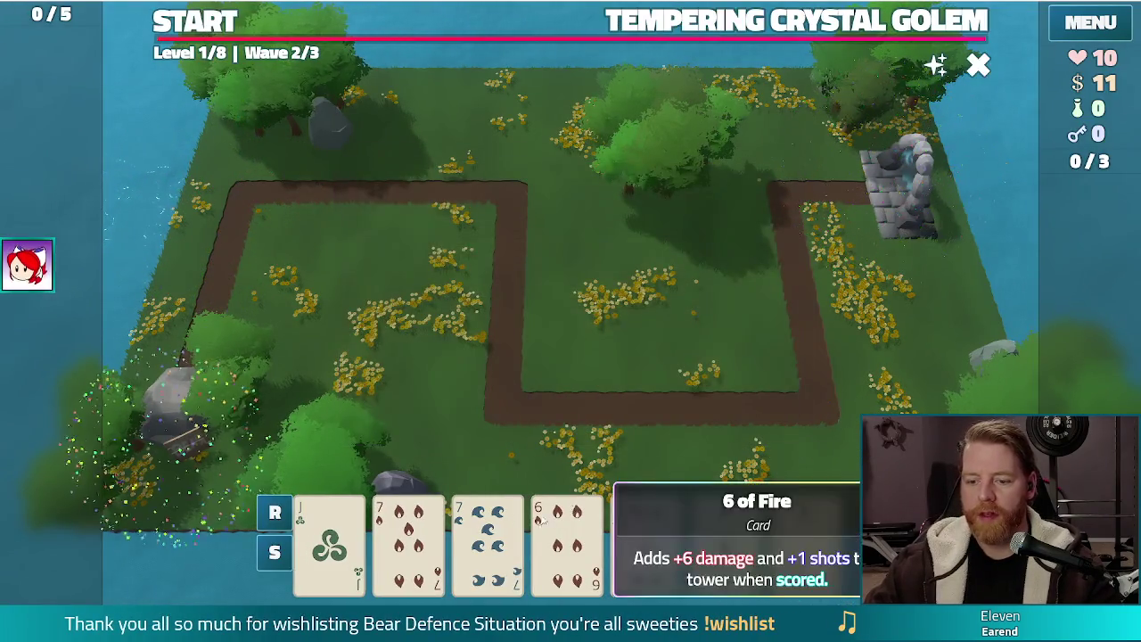
left_click(487, 544)
left_click(407, 543)
left_click(502, 446)
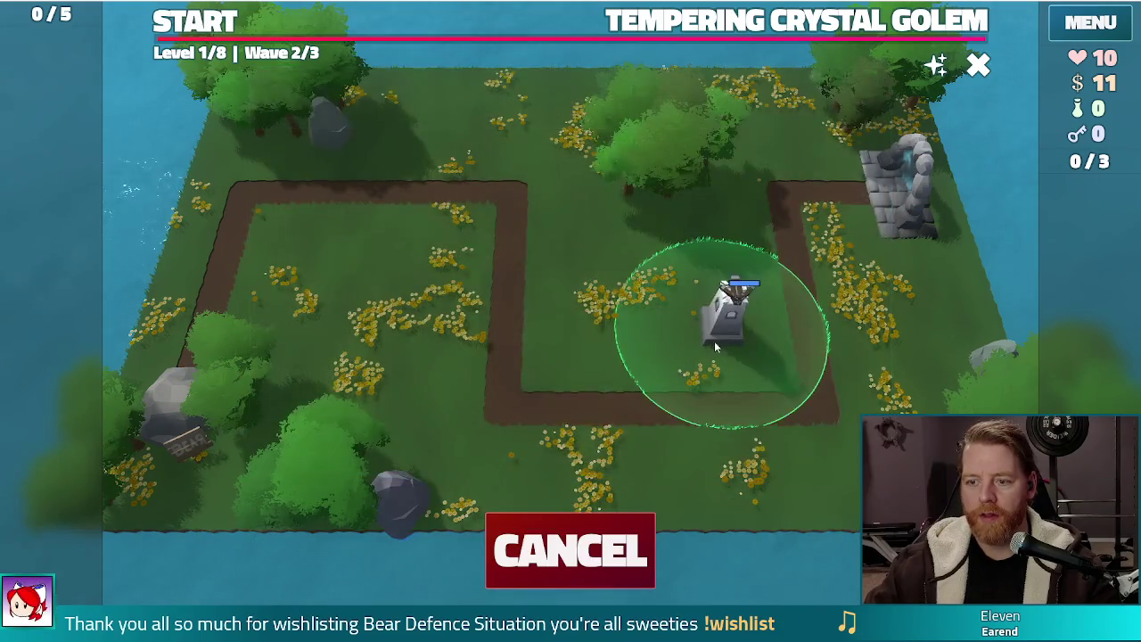
left_click(653, 367)
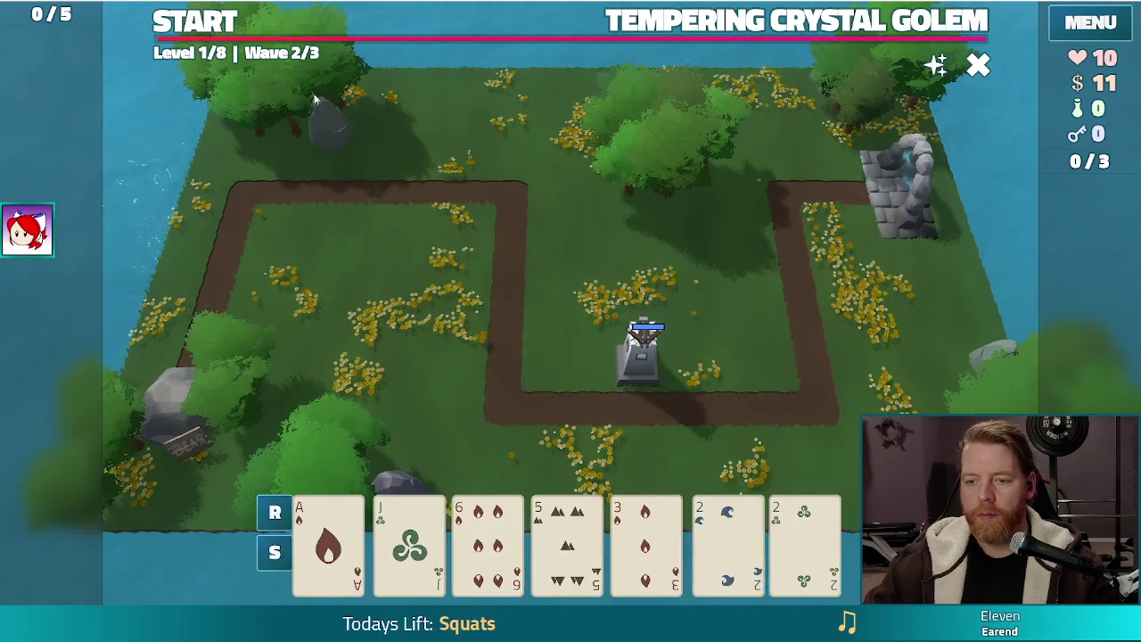
left_click(194, 23)
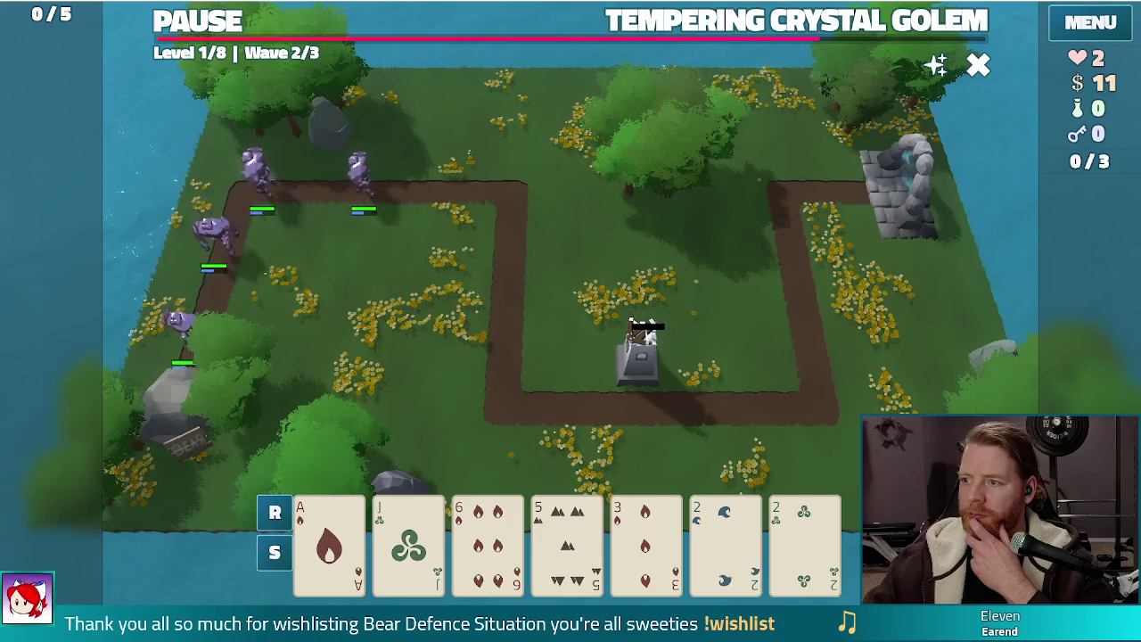
key("F8")
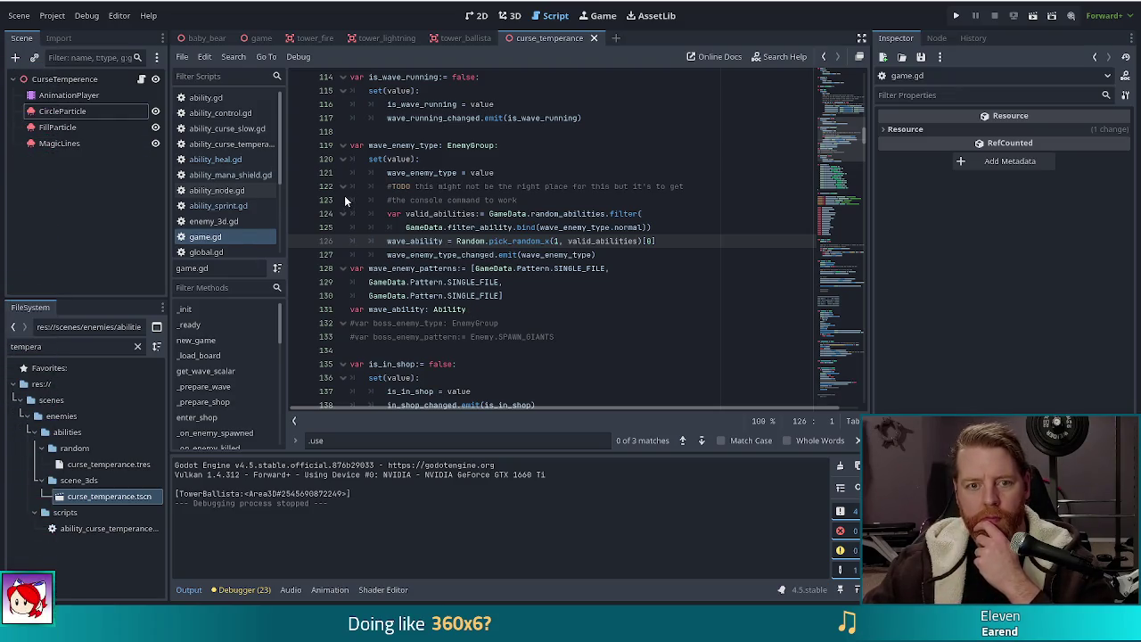
Step: Check the AnimationPlayer's Functions keyframe and save the Curse Temperance scene
left_click(68, 94)
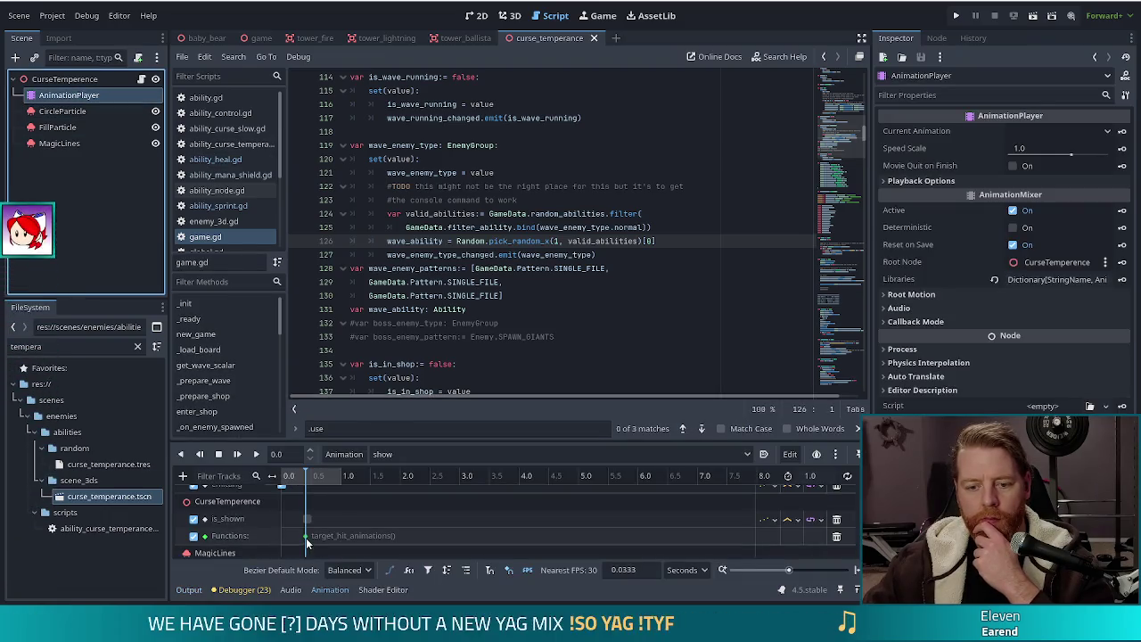
left_click(306, 537)
key("ctrl+s")
Step: Run the project, start a New Game and skip ahead to wave 3
left_click(956, 16)
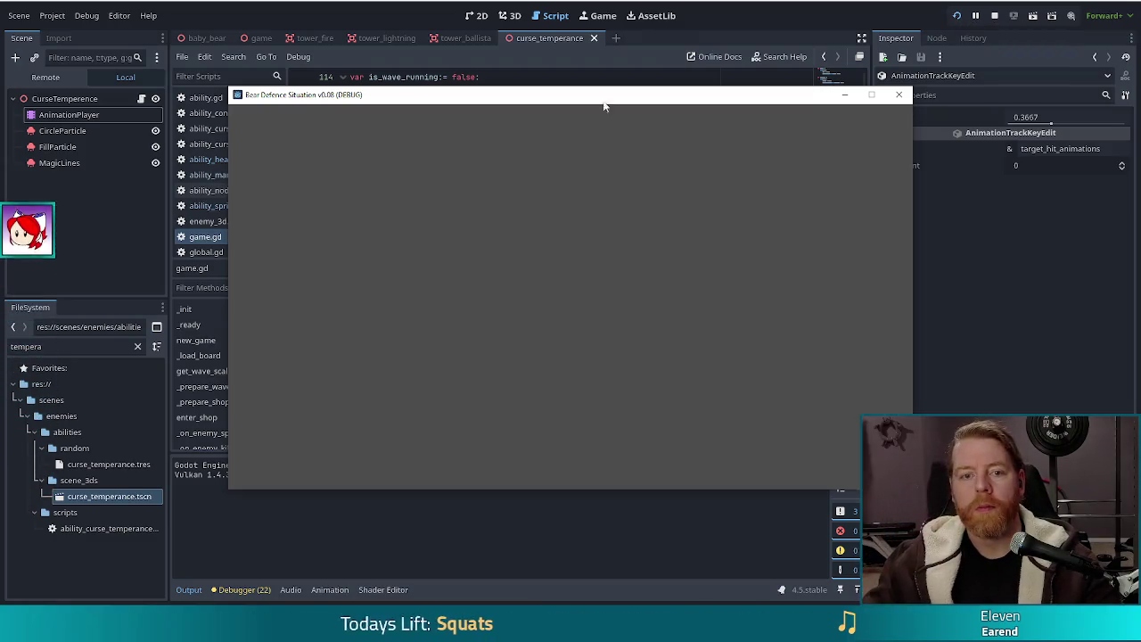
left_click(354, 325)
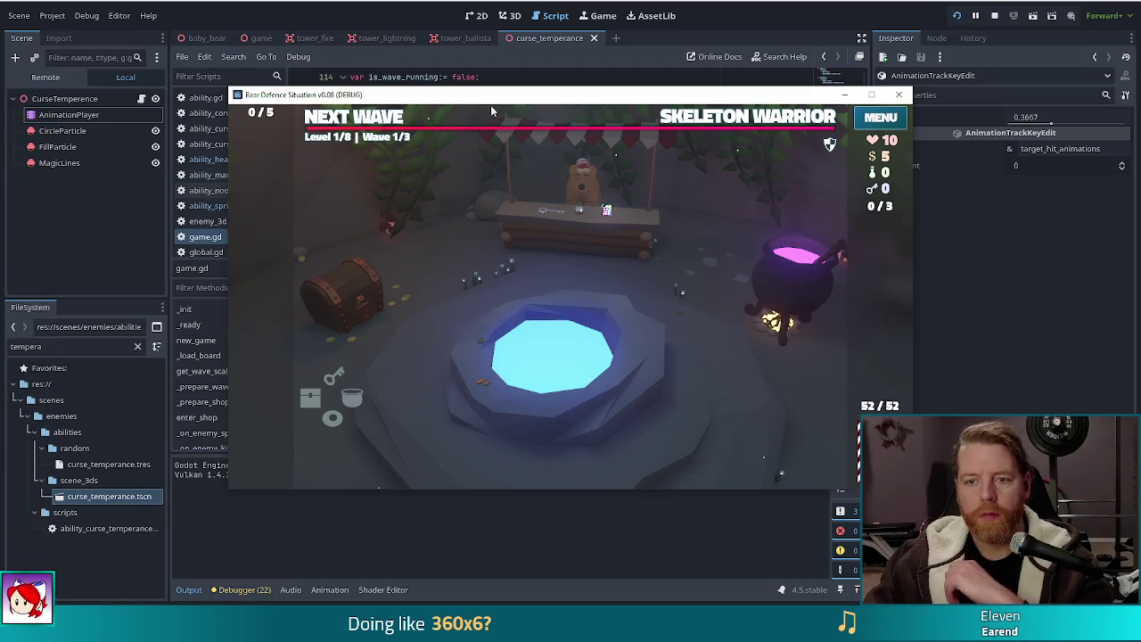
left_click(375, 130)
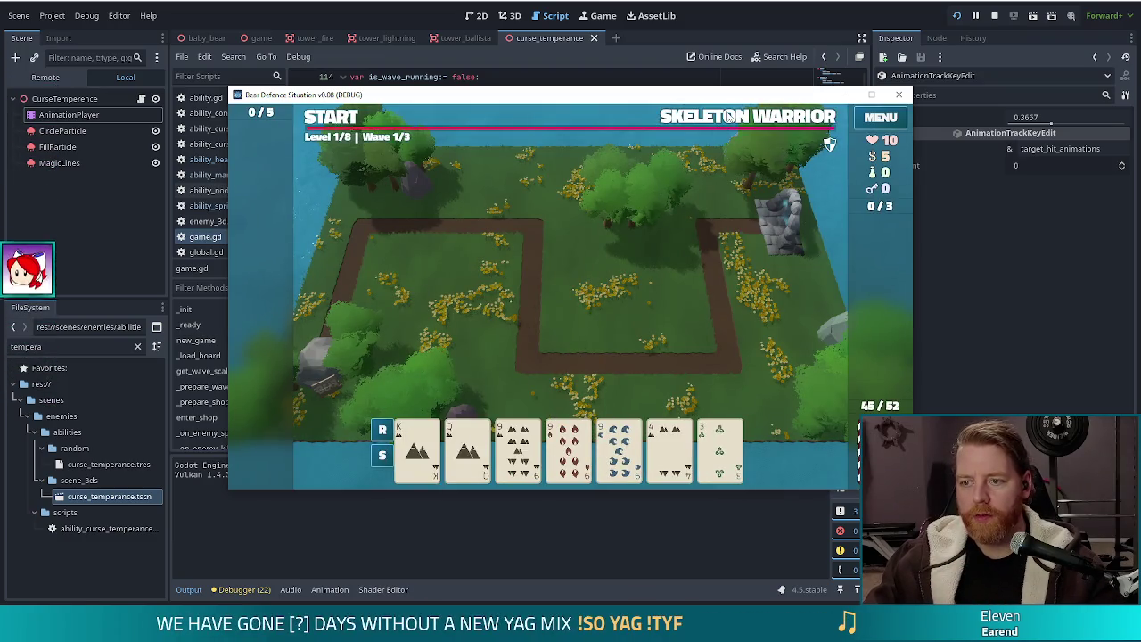
mouse_move(728, 115)
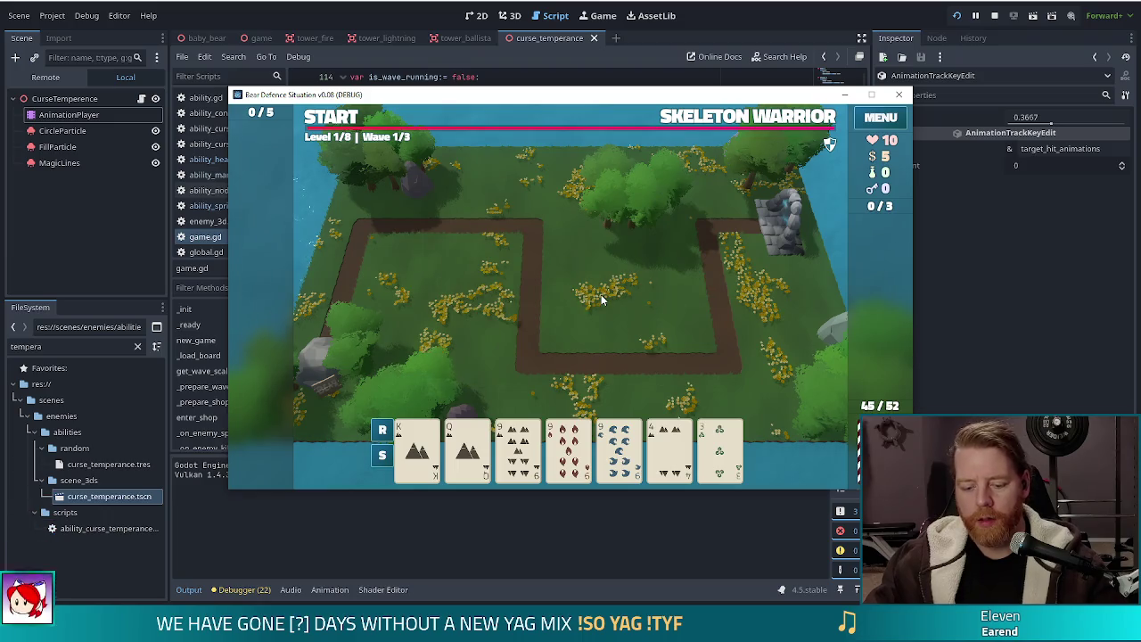
key("w")
key("w")
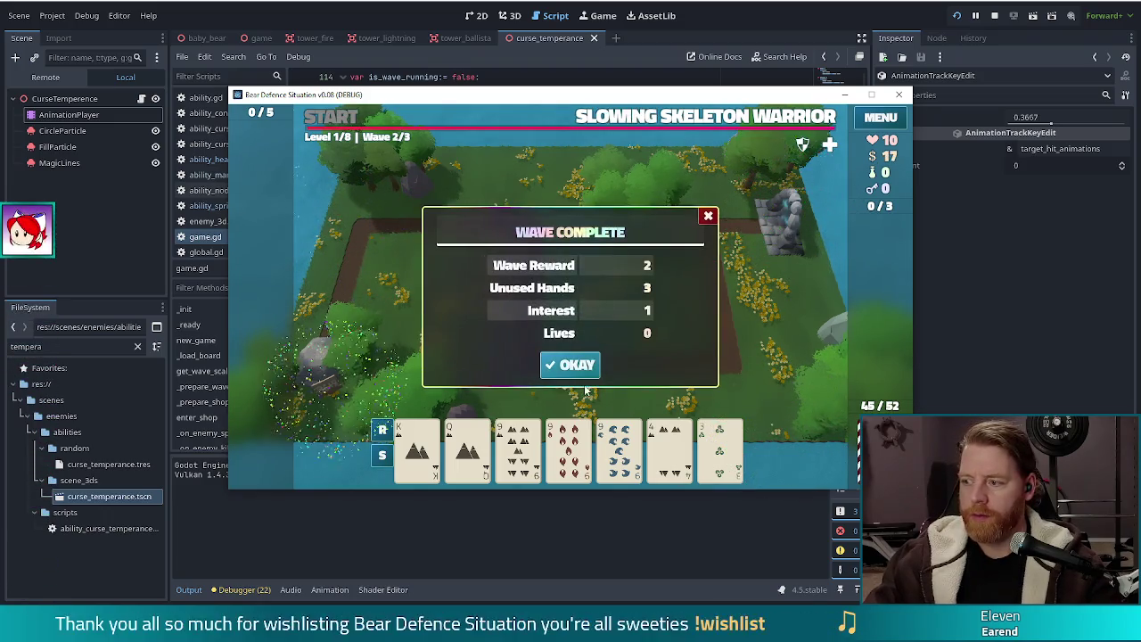
left_click(584, 370)
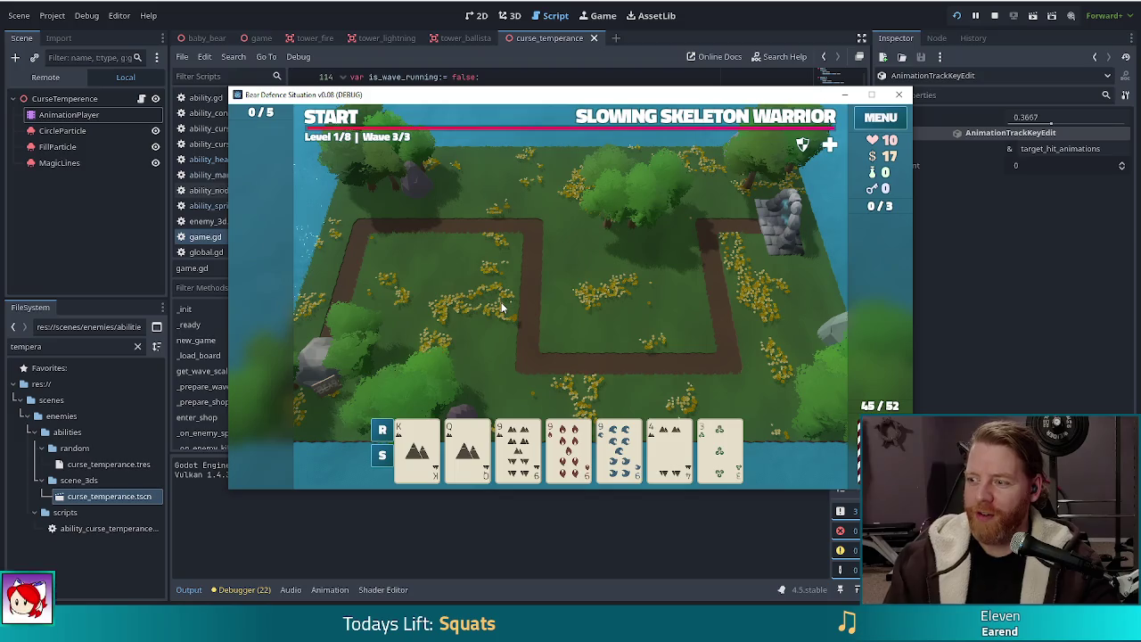
Step: Play three 9s as a ballista tower inside the path loop and view its 57.0 damage stats
left_click(540, 477)
left_click(567, 454)
left_click(619, 455)
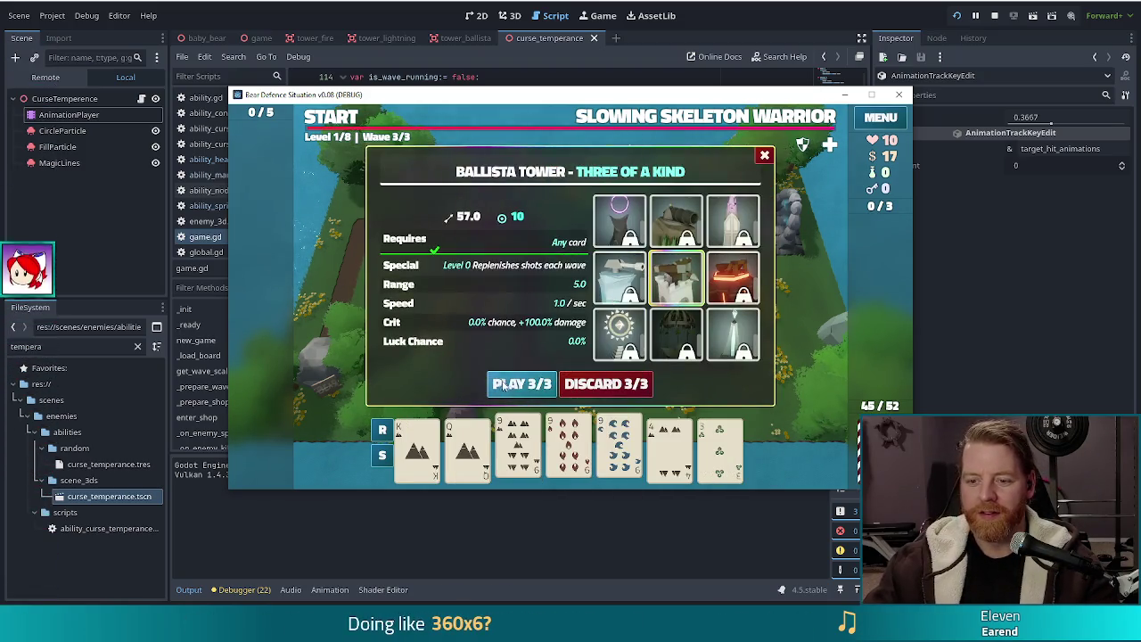
left_click(504, 385)
left_click(640, 337)
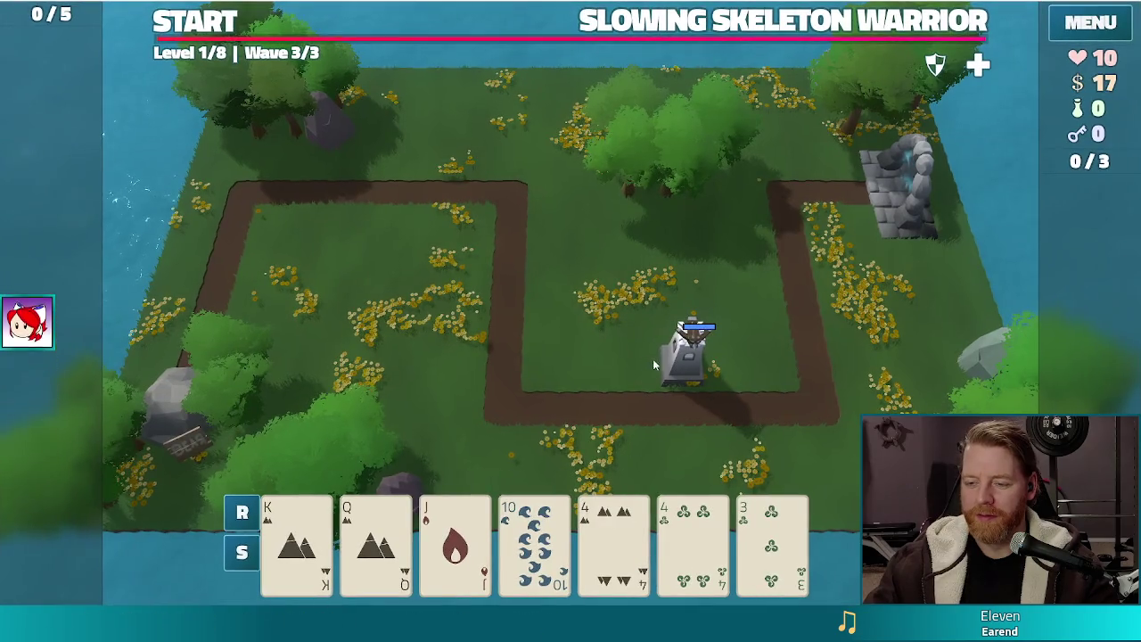
left_click(667, 352)
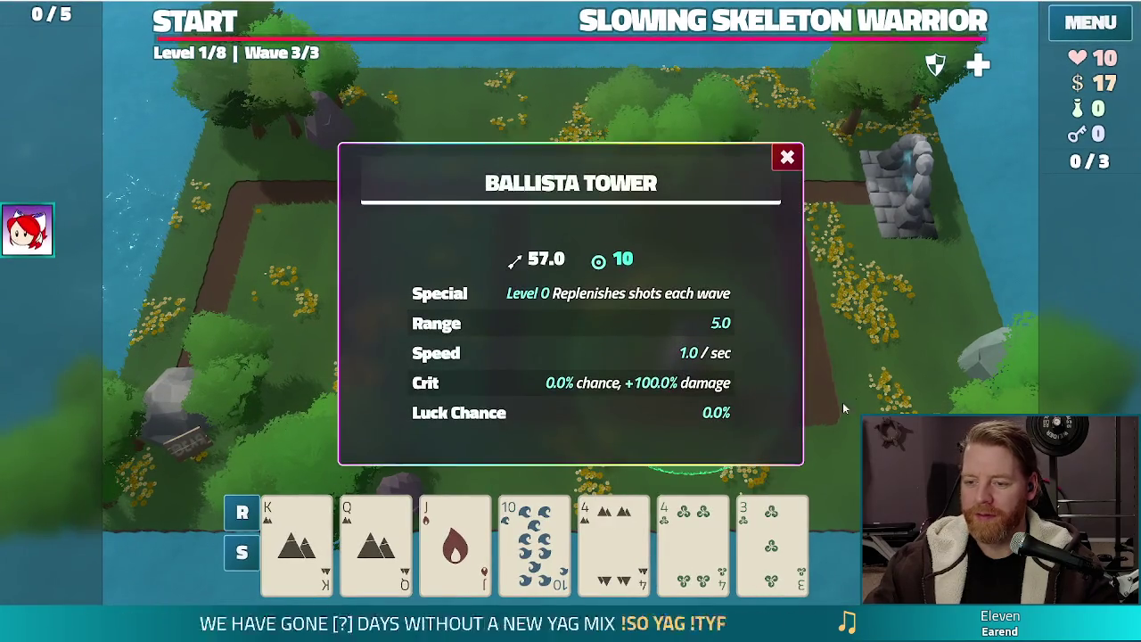
Step: Give the wave 3 skeletons curse_temperance via the debug console, then play the wave to game over
left_click(788, 158)
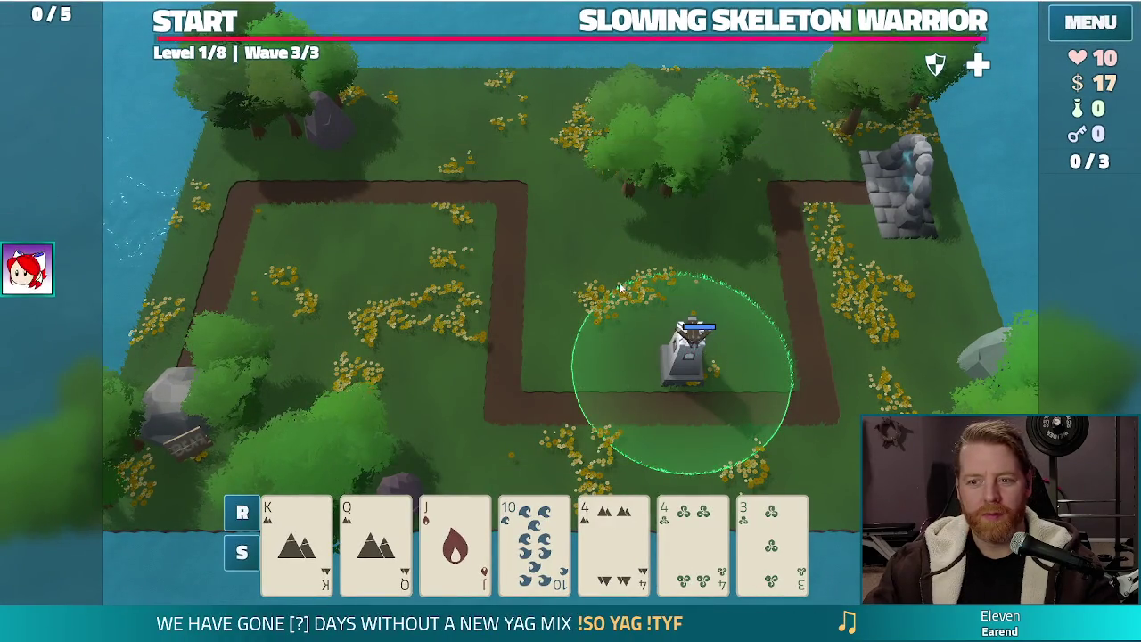
left_click(579, 291)
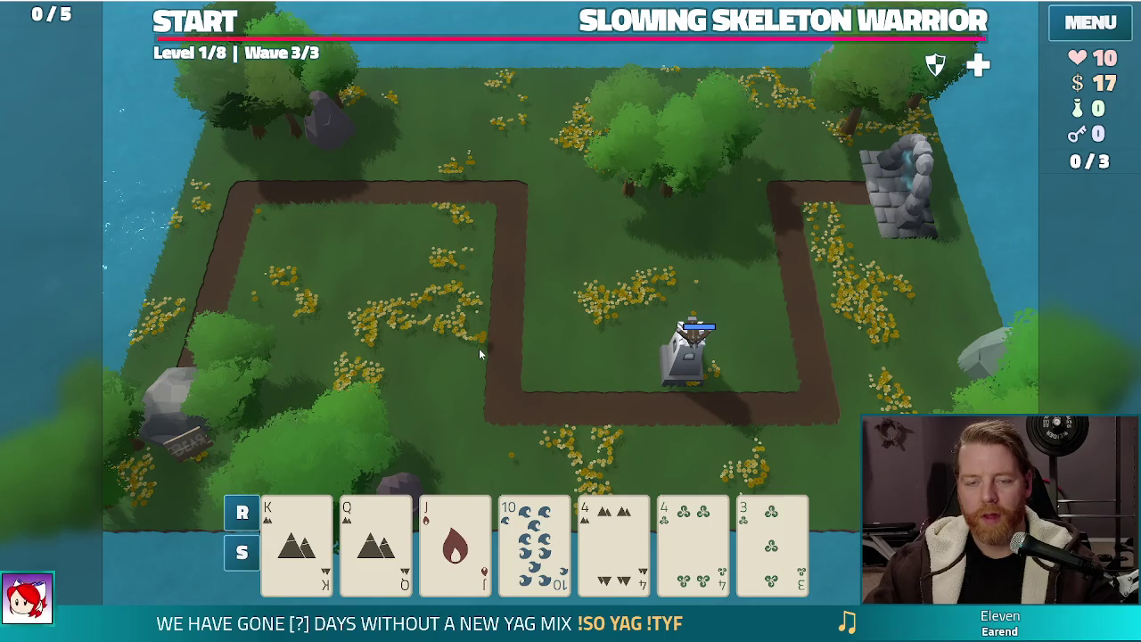
key("grave")
type("set ")
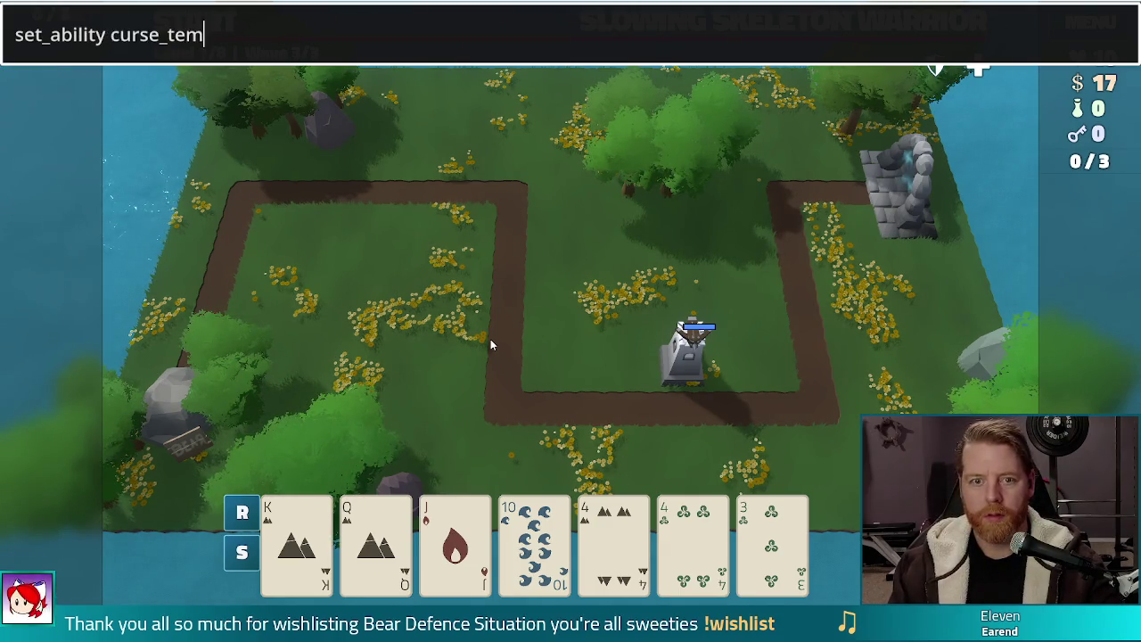
type("ance")
key("Return")
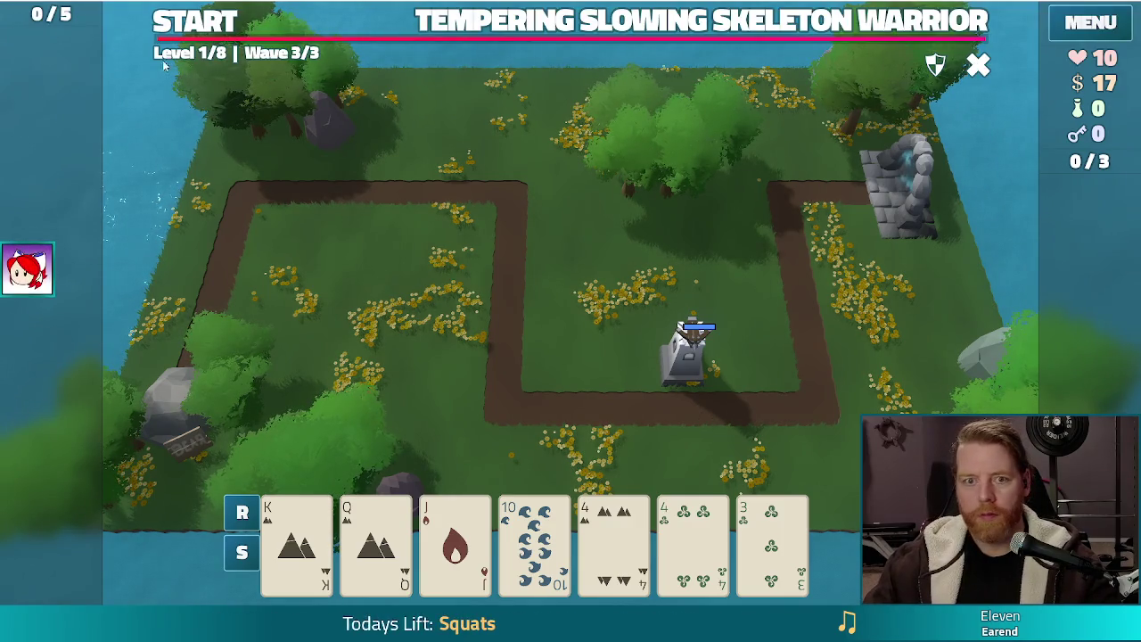
left_click(211, 29)
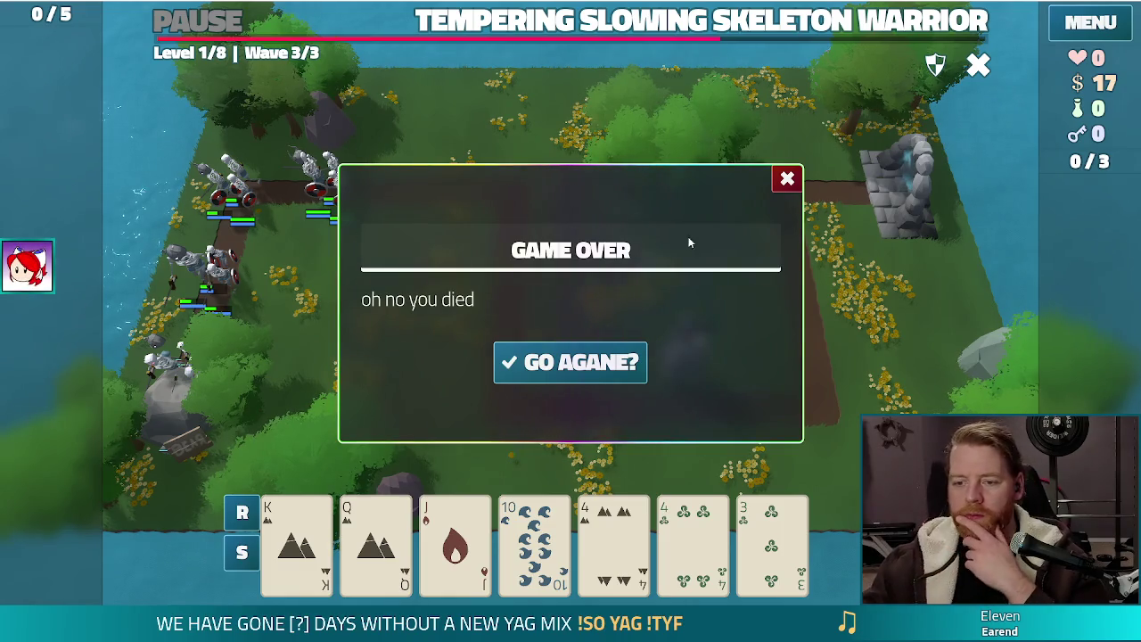
left_click(787, 179)
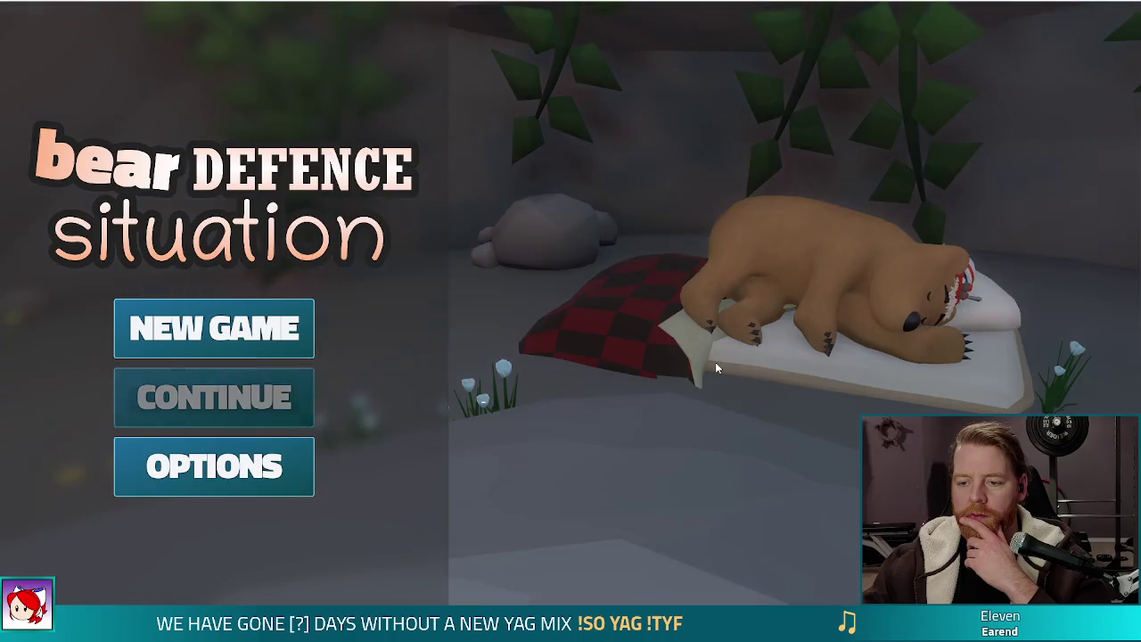
Step: Begin a new game and start the Ice Golem wave on Level 1/8
left_click(214, 327)
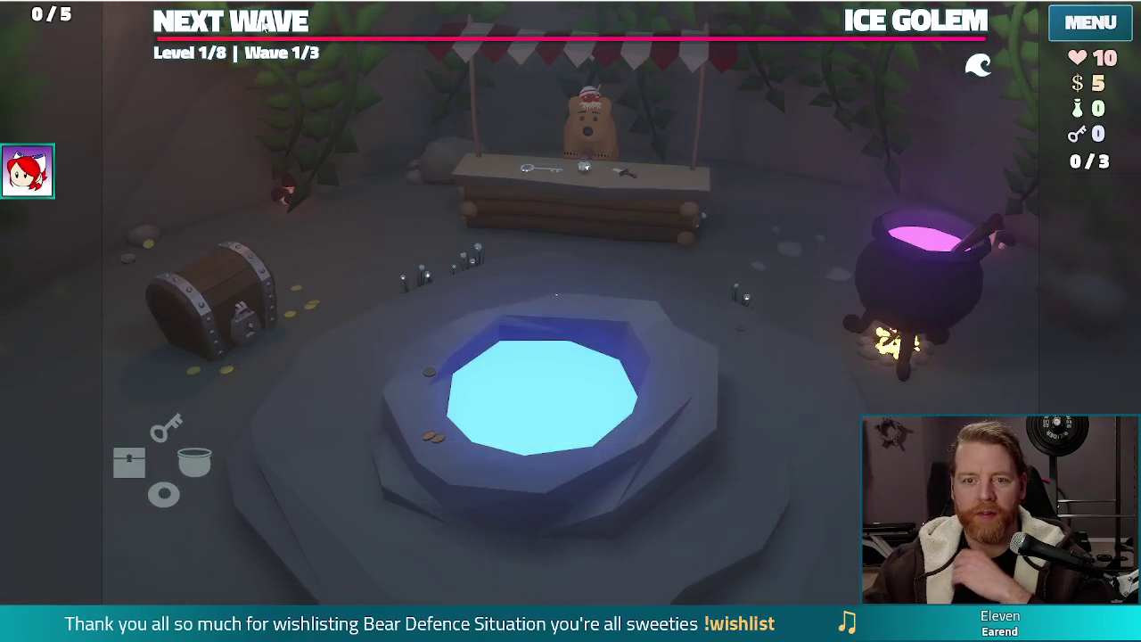
left_click(264, 29)
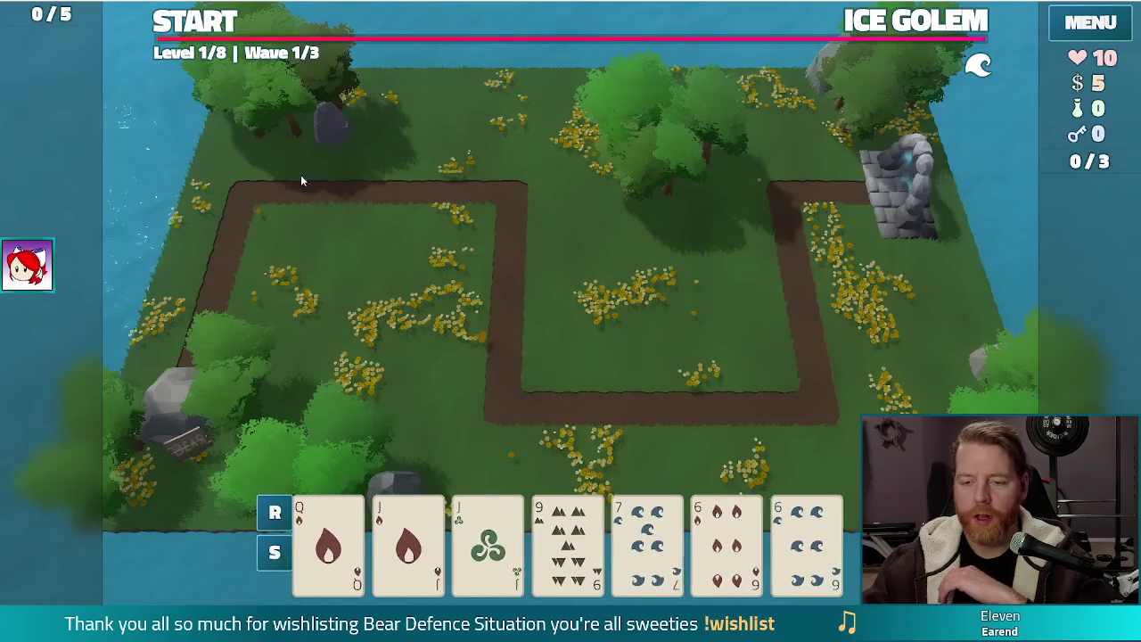
left_click(212, 27)
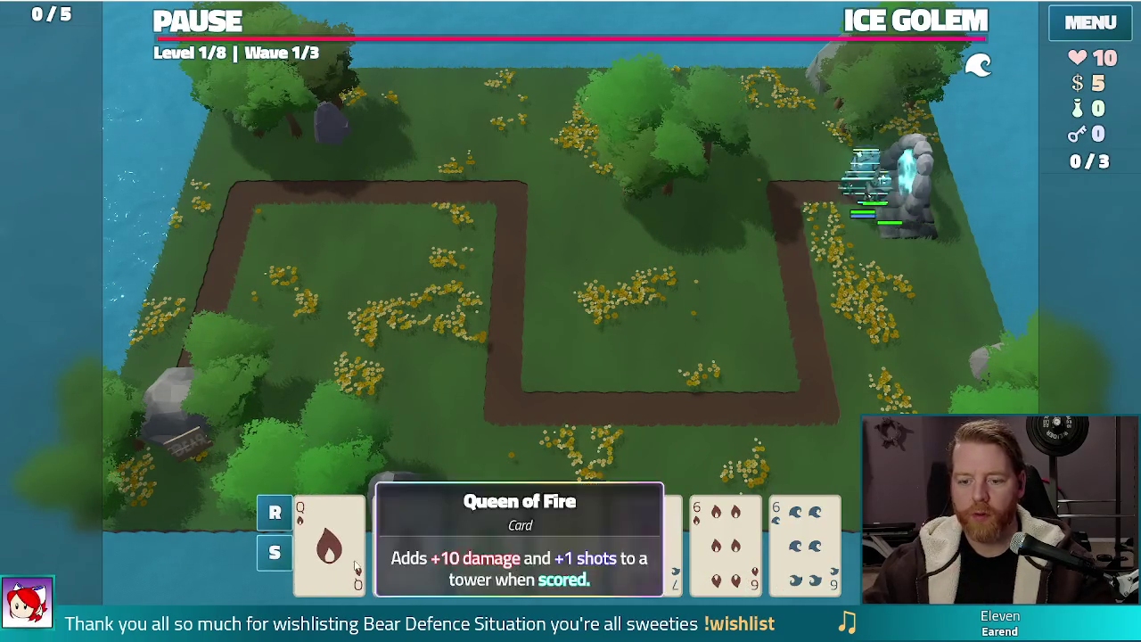
Step: Play a pair of Jacks as a ballista tower in the middle field, then pause
left_click(409, 544)
left_click(487, 544)
left_click(521, 443)
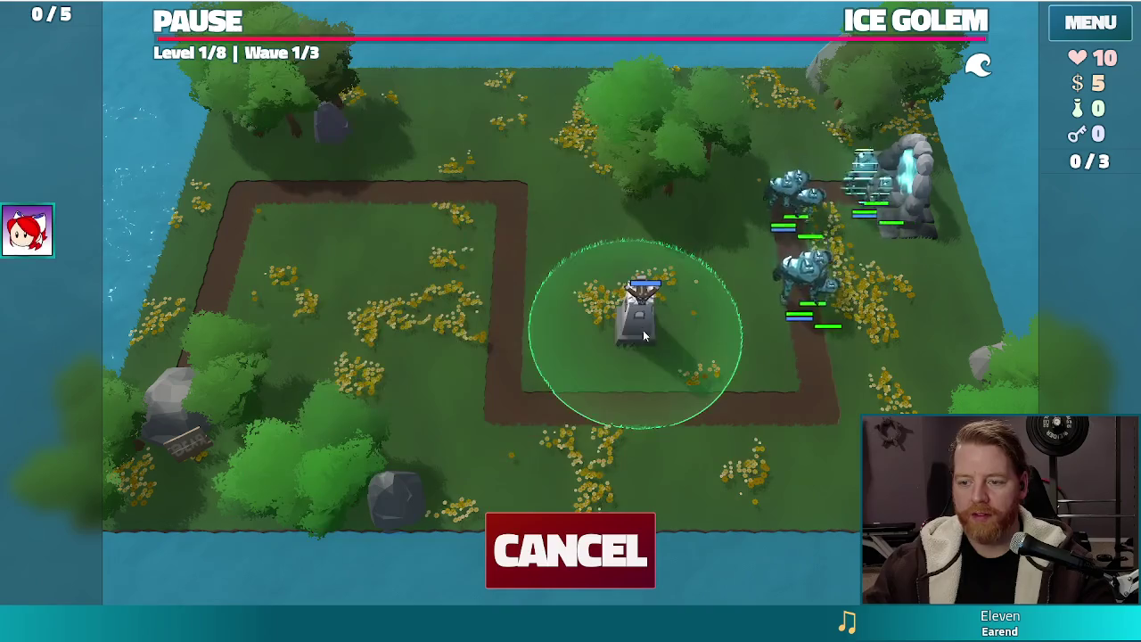
left_click(640, 348)
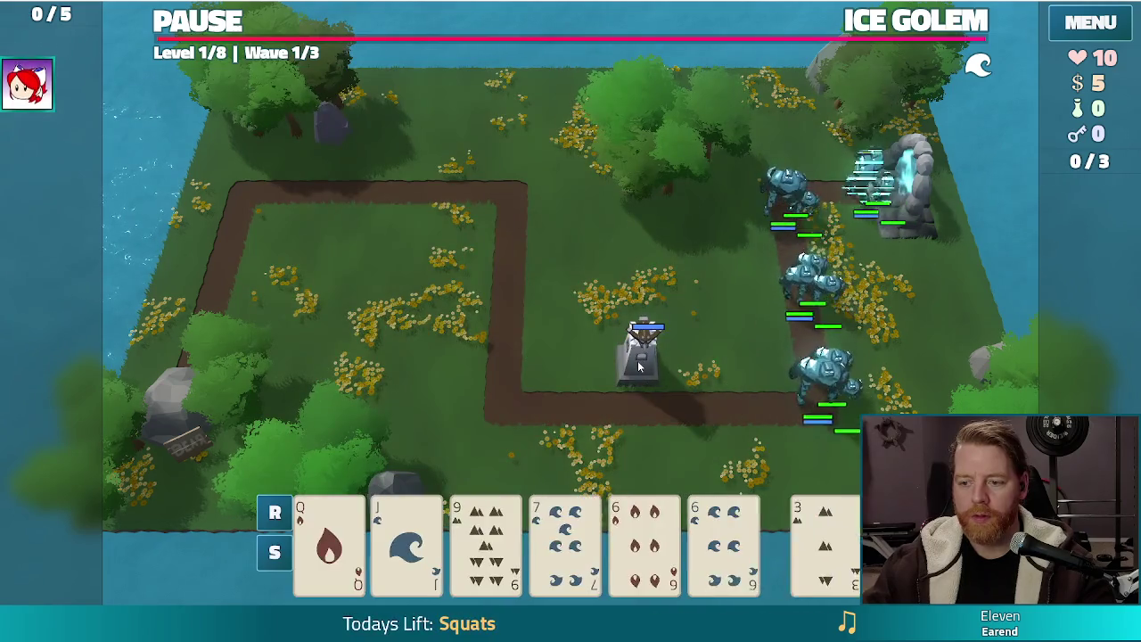
left_click(219, 25)
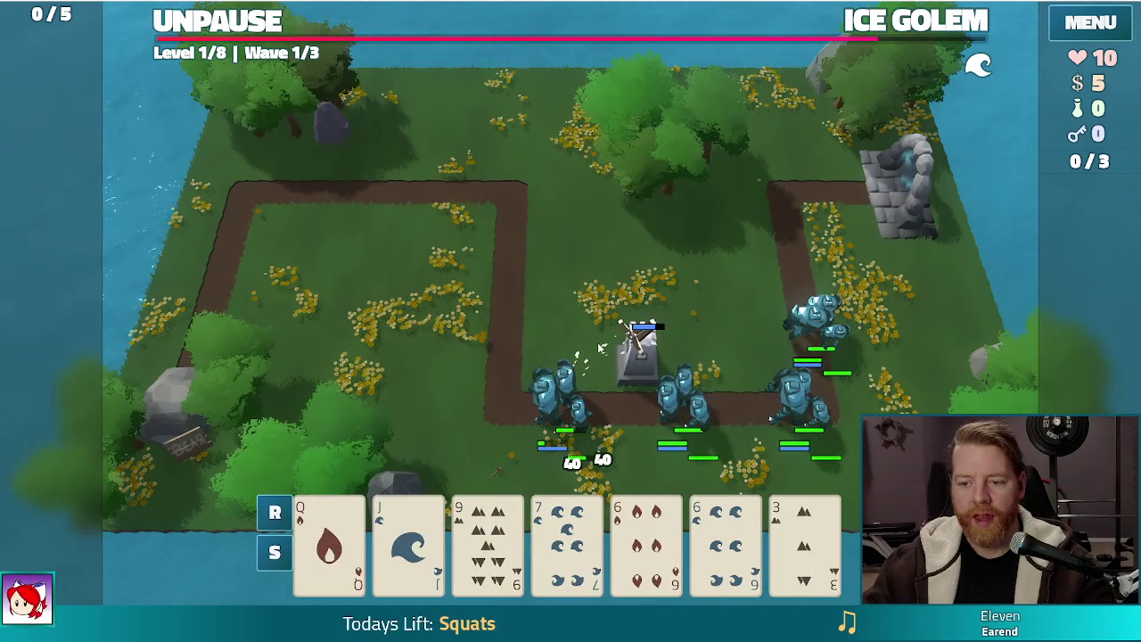